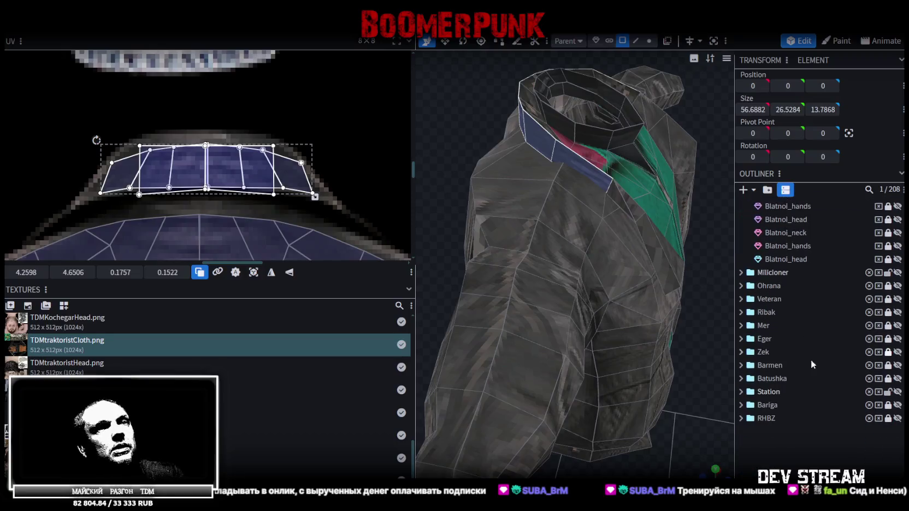
# - Clear the selection and save the Blatnoi project
pyautogui.click(473, 127)
pyautogui.moveTo(473, 126)
pyautogui.mouseDown()
pyautogui.moveTo(482, 251)
pyautogui.moveTo(583, 142)
pyautogui.moveTo(632, 140)
pyautogui.moveTo(702, 156)
pyautogui.moveTo(594, 208)
pyautogui.moveTo(689, 333)
pyautogui.moveTo(614, 371)
pyautogui.mouseUp()
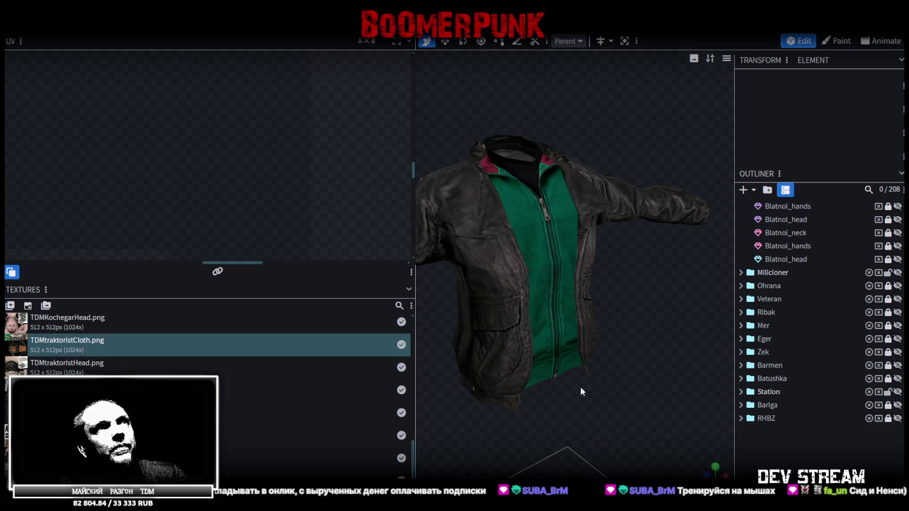
pyautogui.hotkey('ctrl', 's')
pyautogui.scroll(-5, 580, 387)
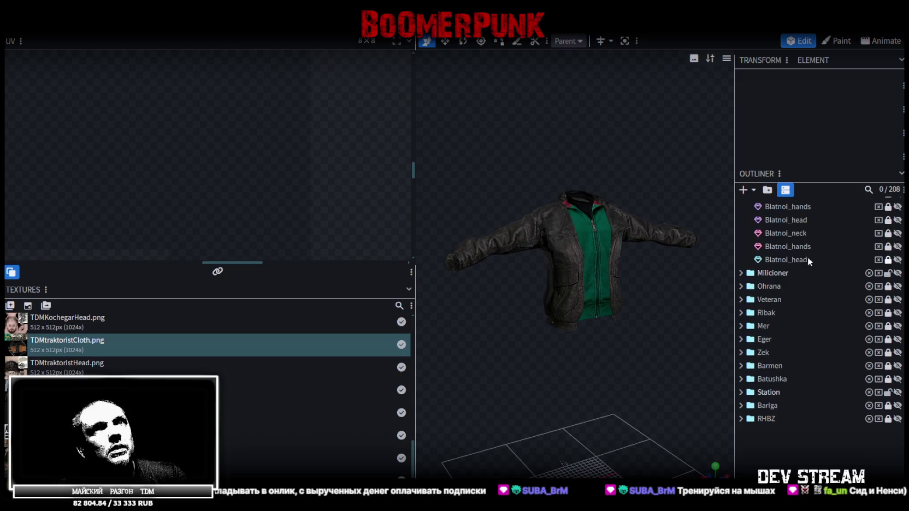
pyautogui.scroll(3, 808, 261)
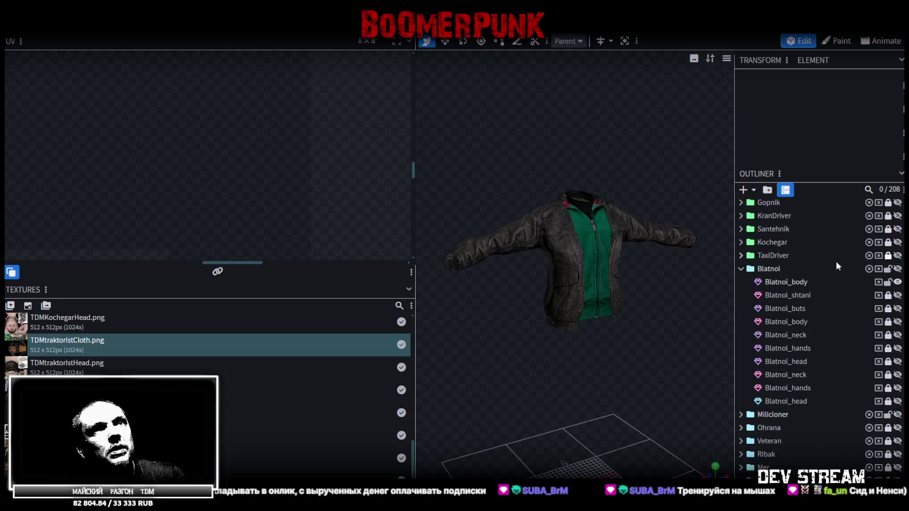
# - Show the Blatnoi_shtani jeans and look at them from front and side angles
pyautogui.click(897, 295)
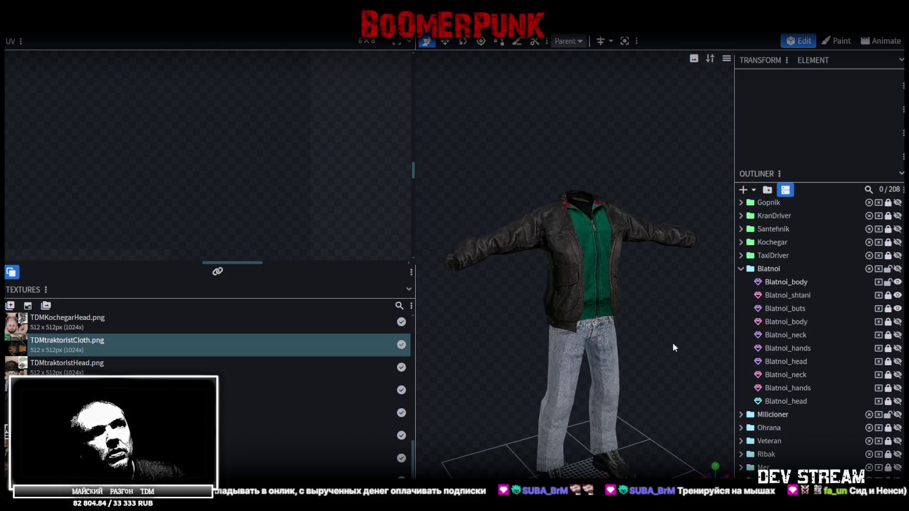
pyautogui.scroll(-2, 673, 342)
pyautogui.scroll(-4, 807, 383)
pyautogui.scroll(1, 594, 253)
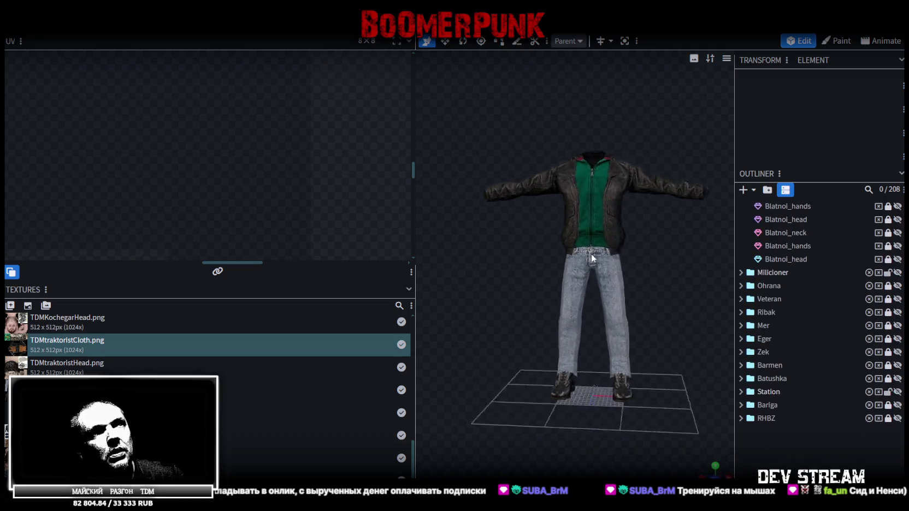
pyautogui.scroll(2, 607, 286)
pyautogui.scroll(2, 547, 255)
pyautogui.moveTo(587, 248)
pyautogui.mouseDown()
pyautogui.moveTo(691, 245)
pyautogui.moveTo(497, 237)
pyautogui.moveTo(486, 280)
pyautogui.mouseUp()
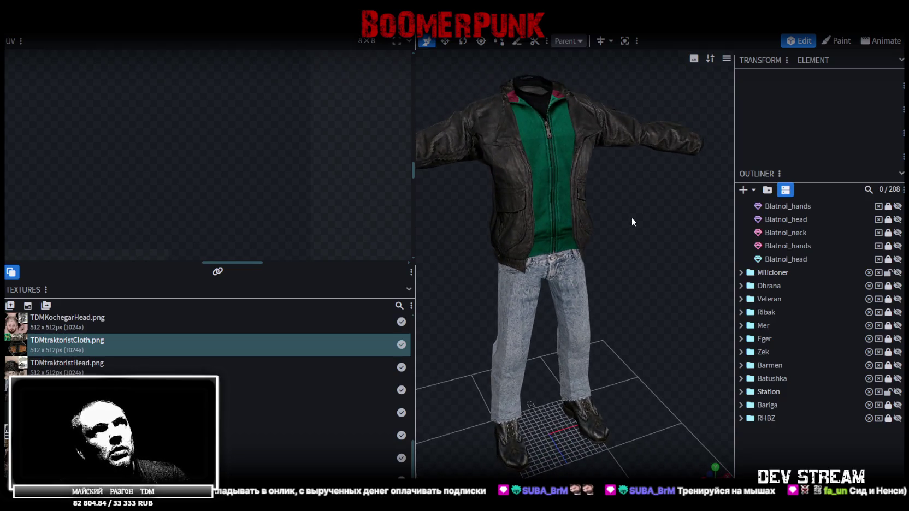
pyautogui.moveTo(632, 190)
pyautogui.mouseDown()
pyautogui.moveTo(636, 225)
pyautogui.moveTo(522, 226)
pyautogui.mouseUp()
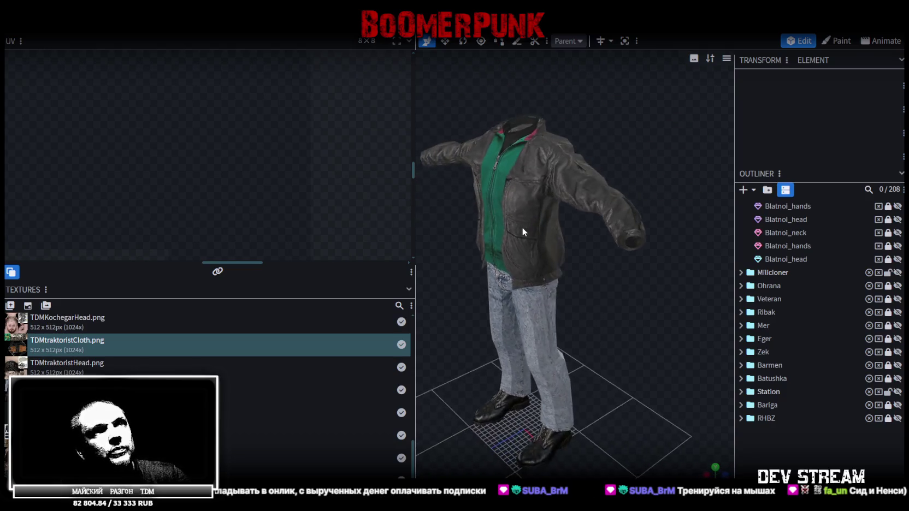
pyautogui.scroll(2, 534, 220)
pyautogui.scroll(-3, 534, 220)
pyautogui.moveTo(583, 201)
pyautogui.mouseDown()
pyautogui.moveTo(712, 210)
pyautogui.moveTo(704, 195)
pyautogui.moveTo(533, 213)
pyautogui.moveTo(594, 218)
pyautogui.mouseUp()
pyautogui.scroll(3, 839, 238)
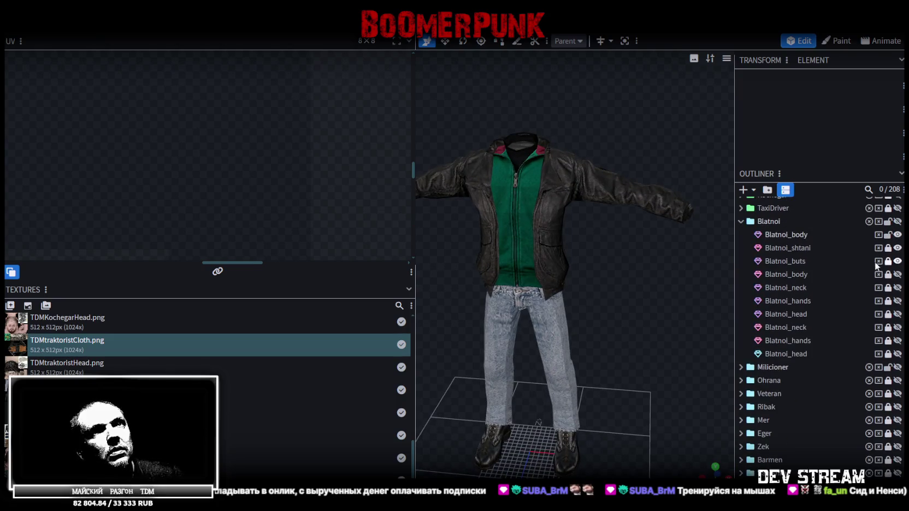
# - Show the Blatnoi_body mesh and switch the viewport to UV-checker shading
pyautogui.click(898, 274)
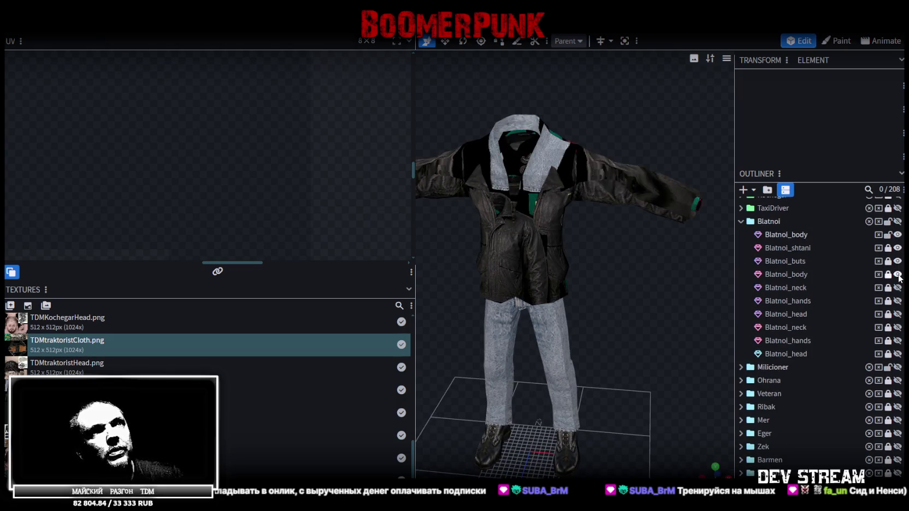
pyautogui.moveTo(628, 273)
pyautogui.mouseDown()
pyautogui.moveTo(572, 272)
pyautogui.moveTo(551, 284)
pyautogui.moveTo(565, 283)
pyautogui.moveTo(593, 239)
pyautogui.moveTo(669, 273)
pyautogui.mouseUp()
pyautogui.scroll(3, 554, 282)
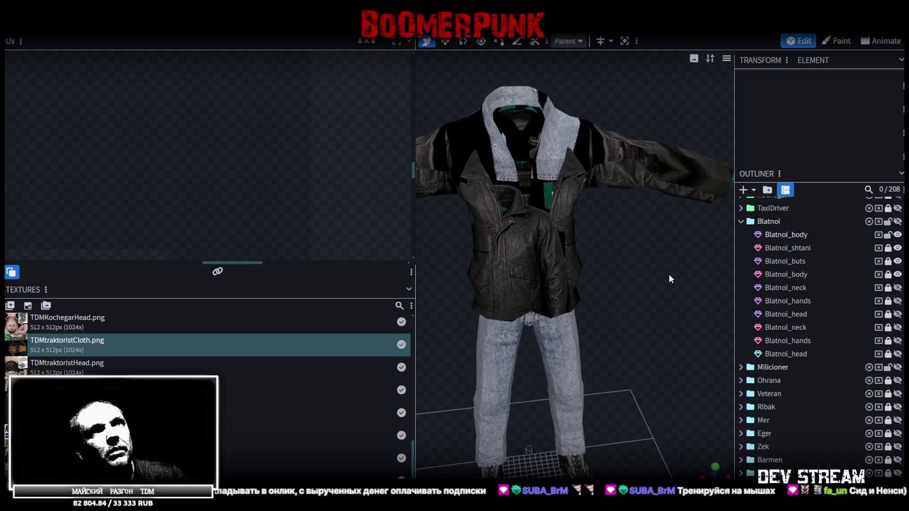
pyautogui.scroll(2, 875, 281)
pyautogui.scroll(-2, 871, 276)
pyautogui.moveTo(633, 232)
pyautogui.mouseDown()
pyautogui.moveTo(571, 243)
pyautogui.moveTo(651, 223)
pyautogui.moveTo(612, 228)
pyautogui.mouseUp()
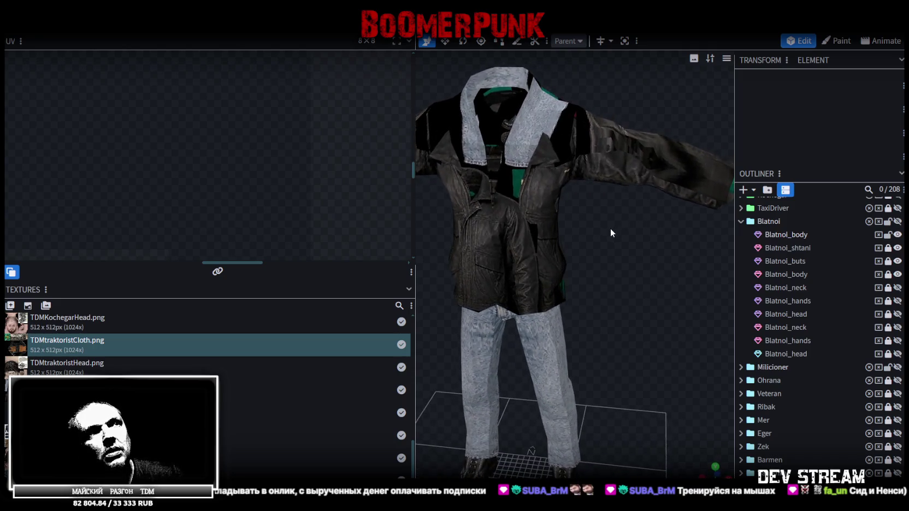
pyautogui.press('z')
pyautogui.press('z')
pyautogui.press('z')
pyautogui.moveTo(609, 243)
pyautogui.mouseDown()
pyautogui.moveTo(668, 252)
pyautogui.moveTo(610, 279)
pyautogui.moveTo(646, 270)
pyautogui.mouseUp()
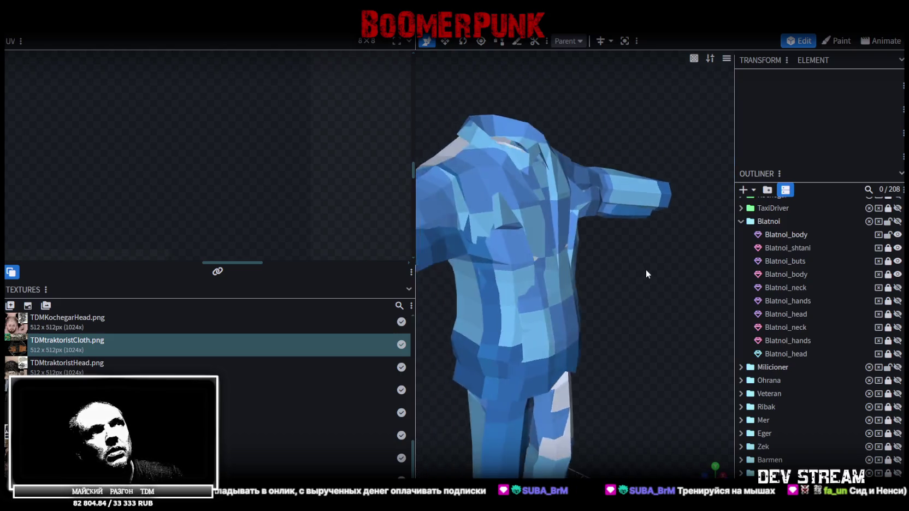
# - Select a jacket piece and switch the preview to plain colour shading
pyautogui.scroll(5, 646, 269)
pyautogui.click(530, 132)
pyautogui.click(531, 132)
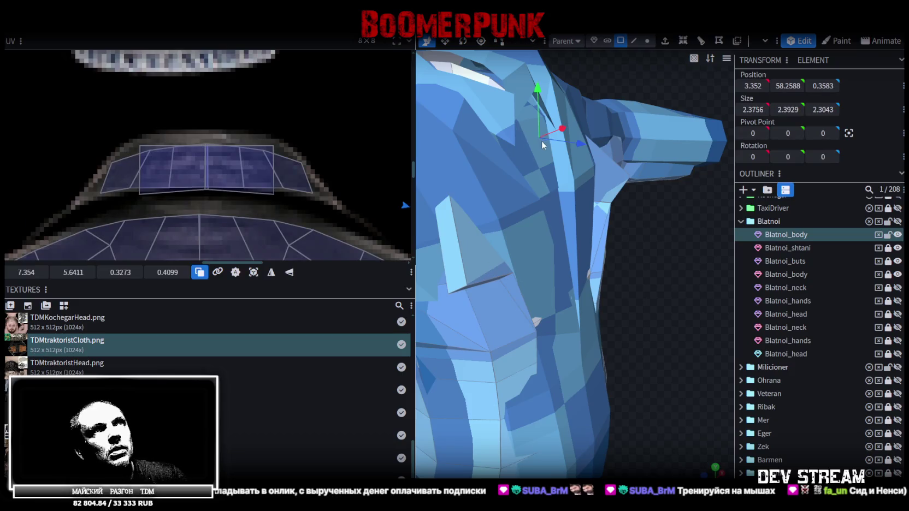
pyautogui.press('z')
pyautogui.scroll(-3, 673, 233)
pyautogui.moveTo(636, 227); pyautogui.dragTo(660, 276)
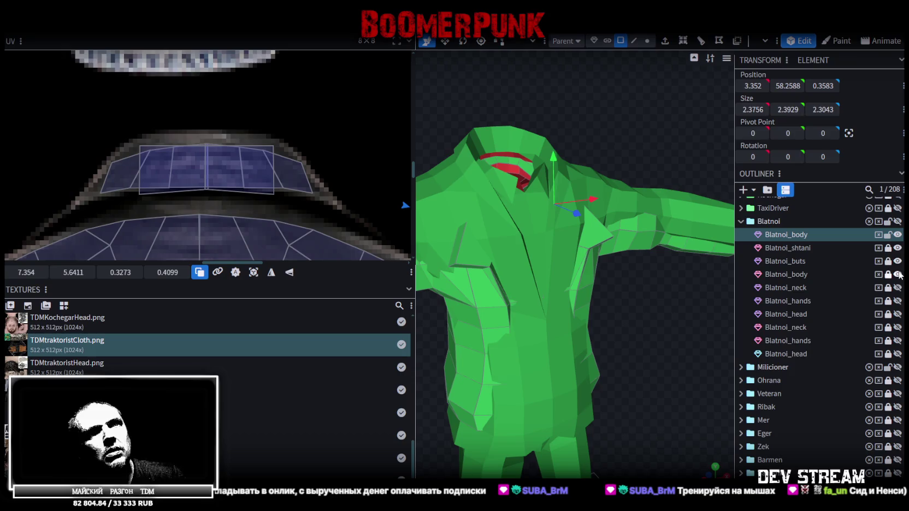
# - Hide Blatnoi_body and Blatnoi_shtani, then select the jacket's Blatnoi_body mesh
pyautogui.click(897, 235)
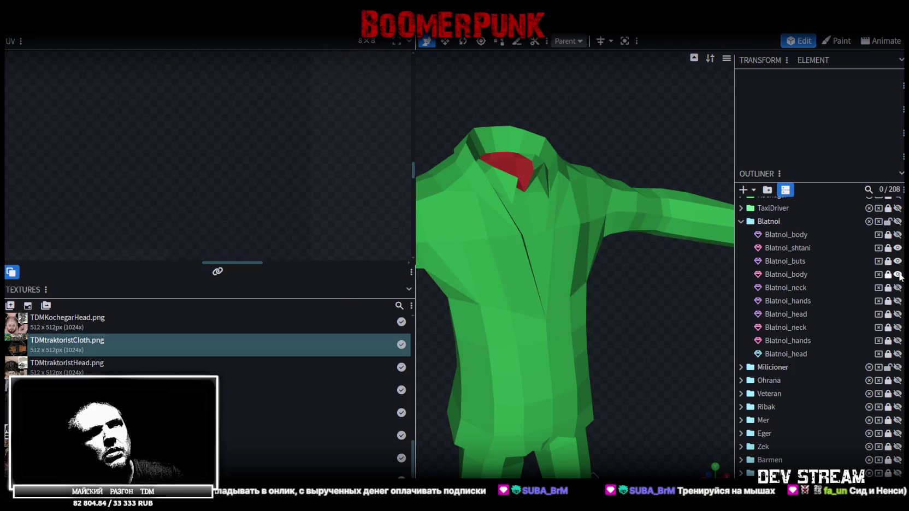
pyautogui.click(897, 248)
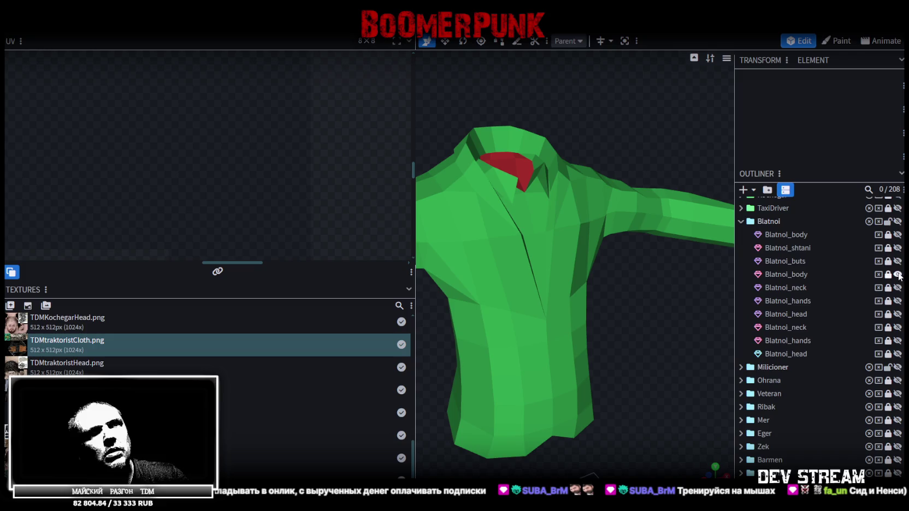
pyautogui.click(789, 274)
pyautogui.moveTo(622, 226)
pyautogui.mouseDown()
pyautogui.moveTo(631, 223)
pyautogui.moveTo(645, 275)
pyautogui.mouseUp()
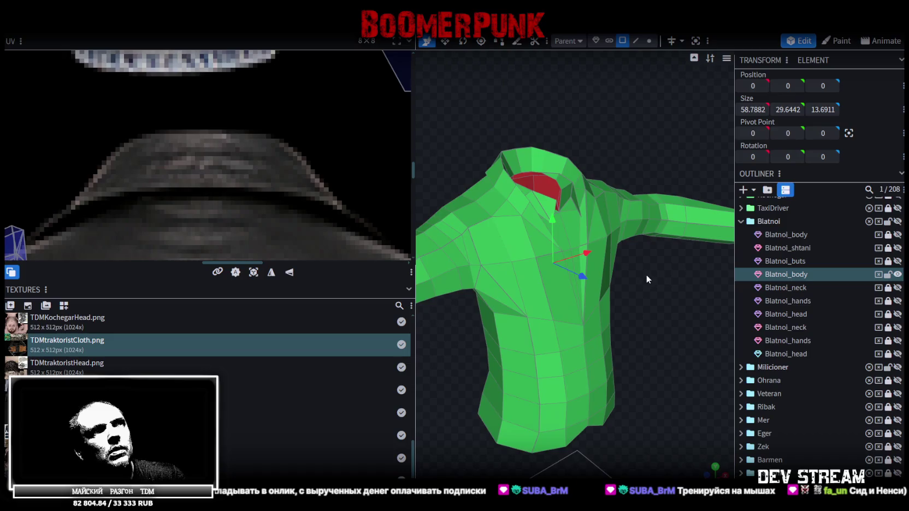
pyautogui.scroll(3, 645, 274)
# - Inspect the sleeve from several angles and select a face on the jacket chest
pyautogui.moveTo(585, 232)
pyautogui.mouseDown()
pyautogui.moveTo(621, 250)
pyautogui.moveTo(495, 246)
pyautogui.moveTo(460, 231)
pyautogui.mouseUp()
pyautogui.scroll(-2, 622, 249)
pyautogui.scroll(3, 469, 219)
pyautogui.scroll(-3, 469, 218)
pyautogui.moveTo(548, 238); pyautogui.dragTo(606, 225)
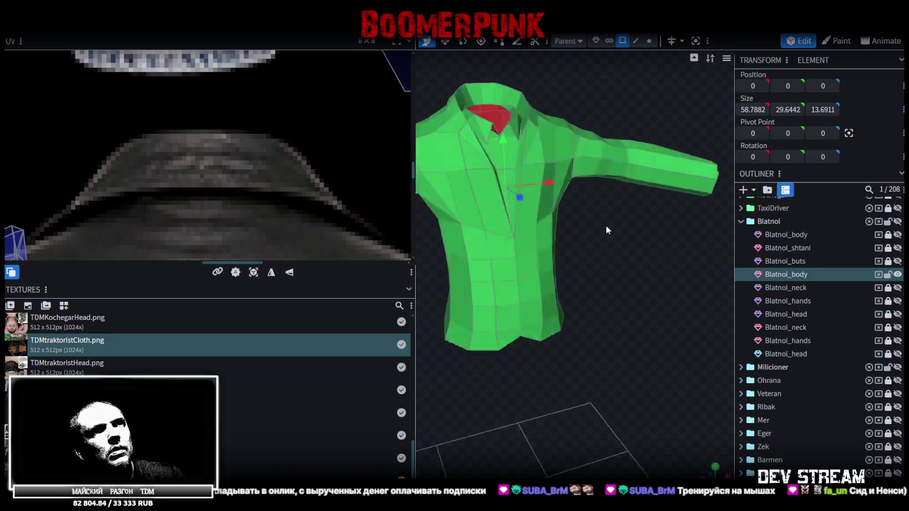
pyautogui.scroll(3, 523, 229)
pyautogui.moveTo(523, 229)
pyautogui.mouseDown()
pyautogui.moveTo(520, 237)
pyautogui.moveTo(530, 221)
pyautogui.moveTo(643, 219)
pyautogui.moveTo(548, 261)
pyautogui.moveTo(624, 248)
pyautogui.moveTo(699, 297)
pyautogui.moveTo(610, 283)
pyautogui.mouseUp()
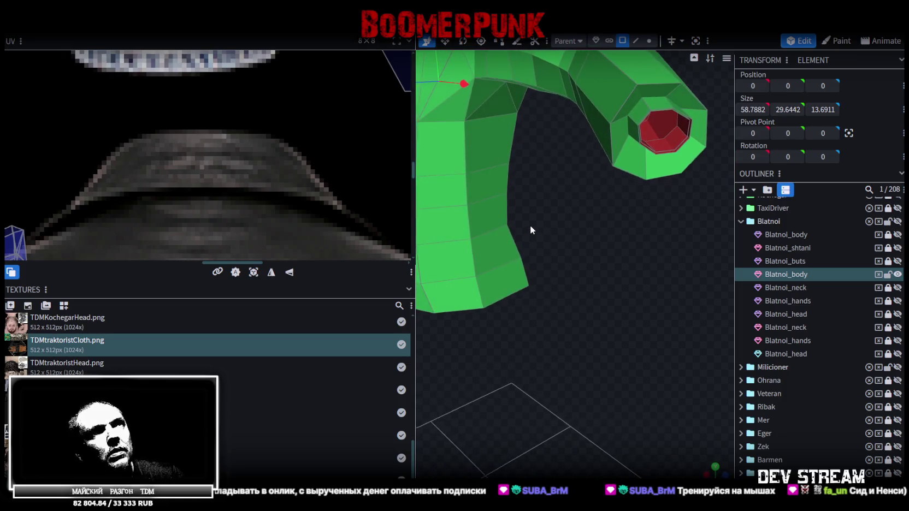
pyautogui.scroll(-3, 530, 220)
pyautogui.scroll(2, 580, 252)
pyautogui.scroll(1, 576, 262)
pyautogui.scroll(-3, 576, 258)
pyautogui.scroll(2, 610, 283)
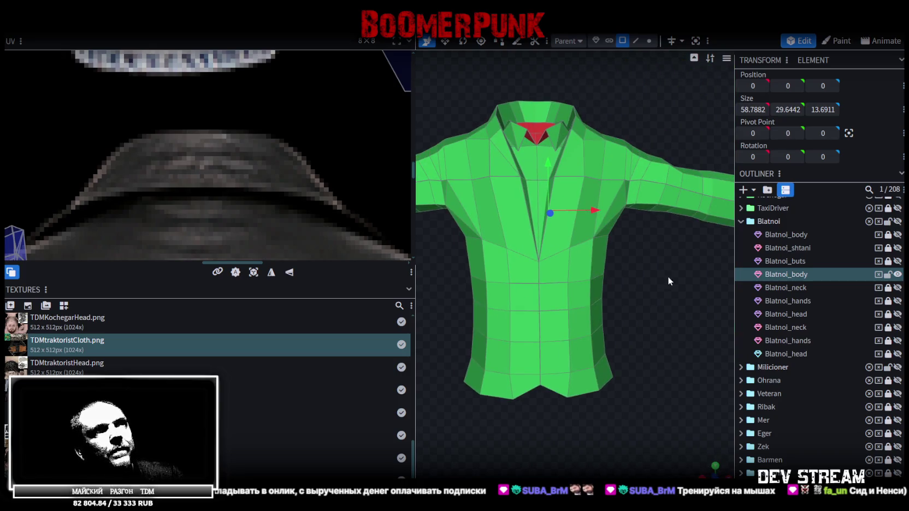
pyautogui.scroll(3, 610, 283)
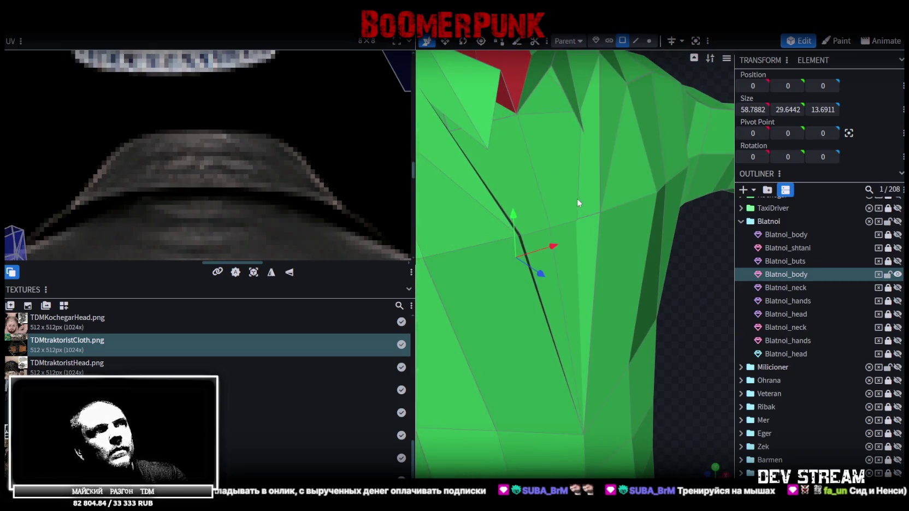
pyautogui.click(557, 187)
pyautogui.scroll(-2, 630, 255)
pyautogui.moveTo(629, 255)
pyautogui.mouseDown()
pyautogui.moveTo(602, 264)
pyautogui.moveTo(629, 279)
pyautogui.mouseUp()
# - Extend the face selection over the collar area in the UV view
pyautogui.scroll(-2, 629, 279)
pyautogui.scroll(-5, 337, 125)
pyautogui.scroll(2, 353, 117)
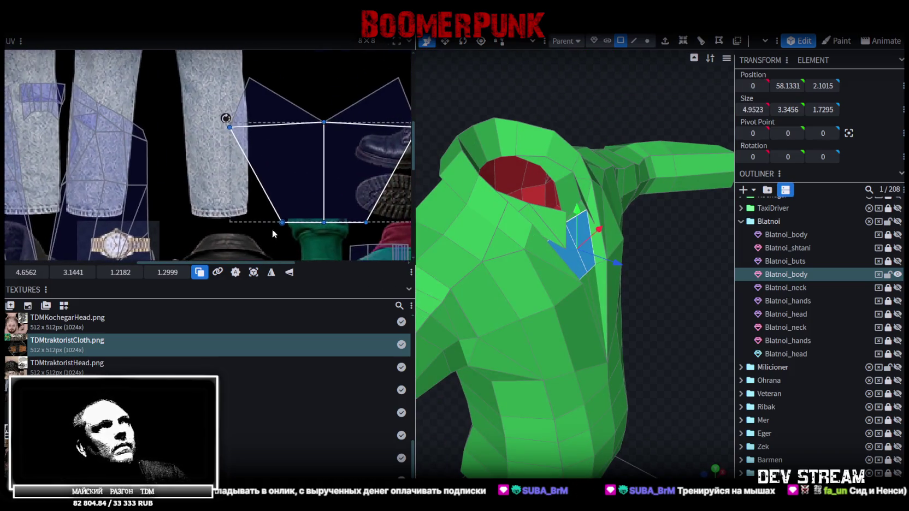
pyautogui.moveTo(272, 229); pyautogui.dragTo(244, 99, button='middle')
pyautogui.moveTo(244, 100); pyautogui.dragTo(347, 217)
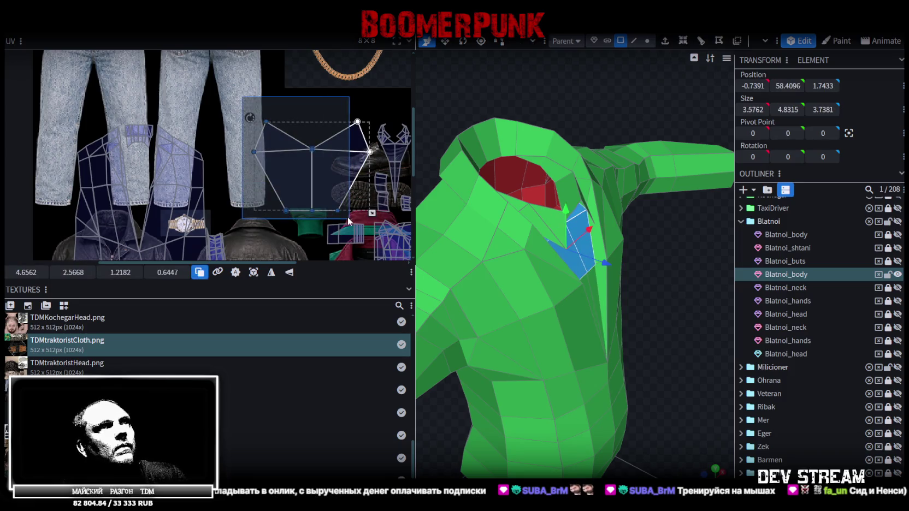
pyautogui.scroll(3, 665, 263)
pyautogui.moveTo(648, 233)
pyautogui.mouseDown()
pyautogui.moveTo(521, 204)
pyautogui.moveTo(672, 234)
pyautogui.moveTo(428, 178)
pyautogui.mouseUp()
# - Select the collar faces, trial-move them 6 units along Z, then undo the move
pyautogui.click(663, 230)
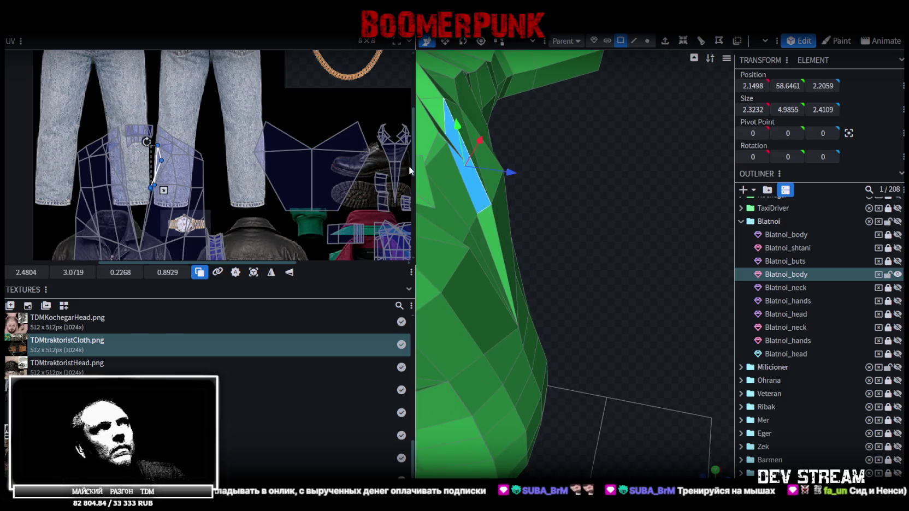
pyautogui.click(333, 179)
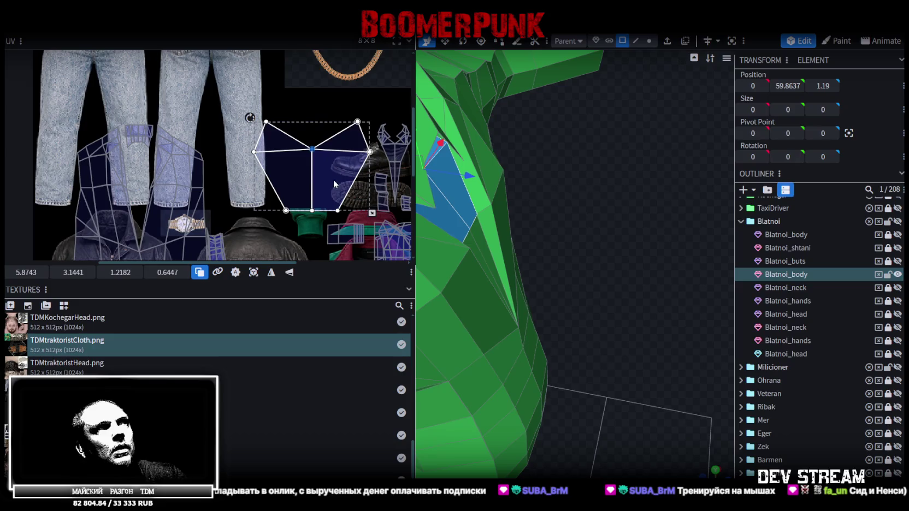
pyautogui.keyDown('shift'); pyautogui.click(452, 192); pyautogui.keyUp('shift')
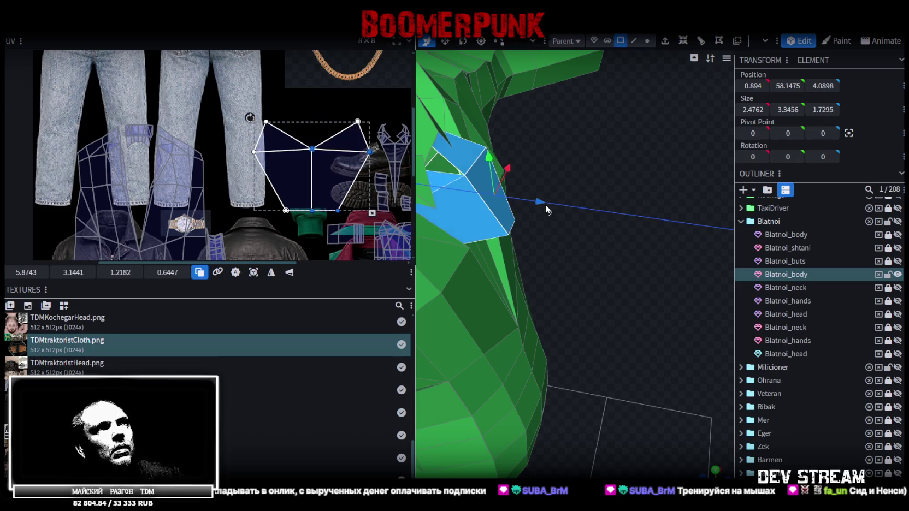
pyautogui.moveTo(501, 199)
pyautogui.mouseDown()
pyautogui.moveTo(621, 213)
pyautogui.moveTo(545, 258)
pyautogui.moveTo(691, 270)
pyautogui.moveTo(656, 238)
pyautogui.moveTo(627, 158)
pyautogui.moveTo(665, 300)
pyautogui.moveTo(630, 124)
pyautogui.moveTo(642, 182)
pyautogui.mouseUp()
pyautogui.scroll(3, 658, 208)
pyautogui.hotkey('ctrl', 'z')
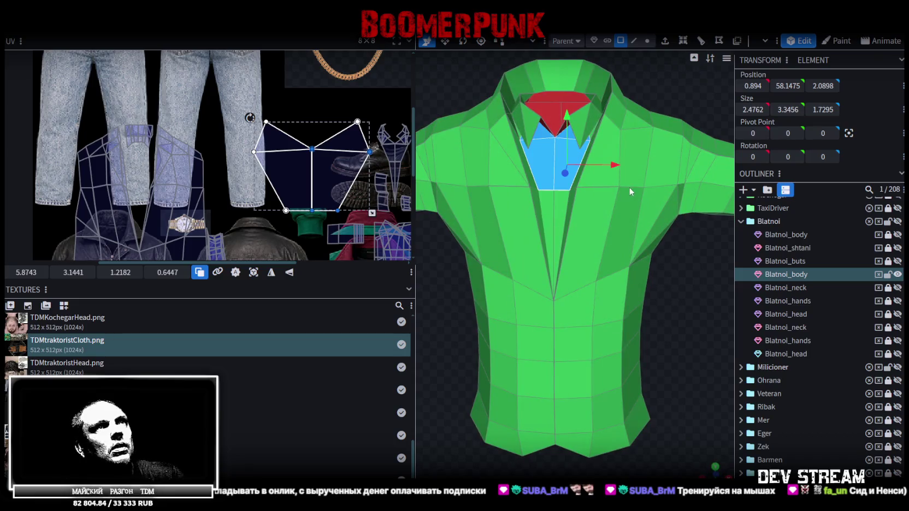
# - Switch Selection Mode to Cluster and pull the chest piece 6 units out along Z
pyautogui.click(606, 42)
pyautogui.scroll(-2, 548, 160)
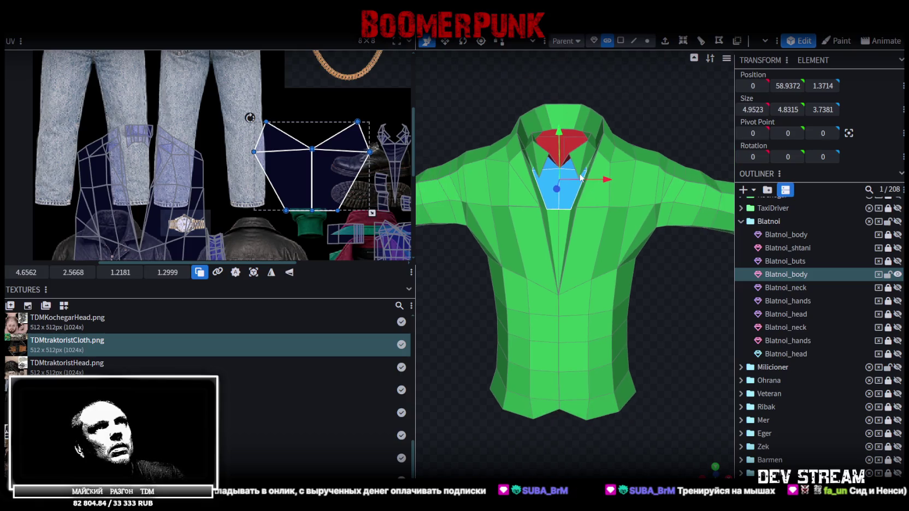
pyautogui.moveTo(698, 295)
pyautogui.mouseDown()
pyautogui.moveTo(613, 254)
pyautogui.moveTo(671, 272)
pyautogui.moveTo(557, 175)
pyautogui.mouseUp()
pyautogui.scroll(3, 670, 272)
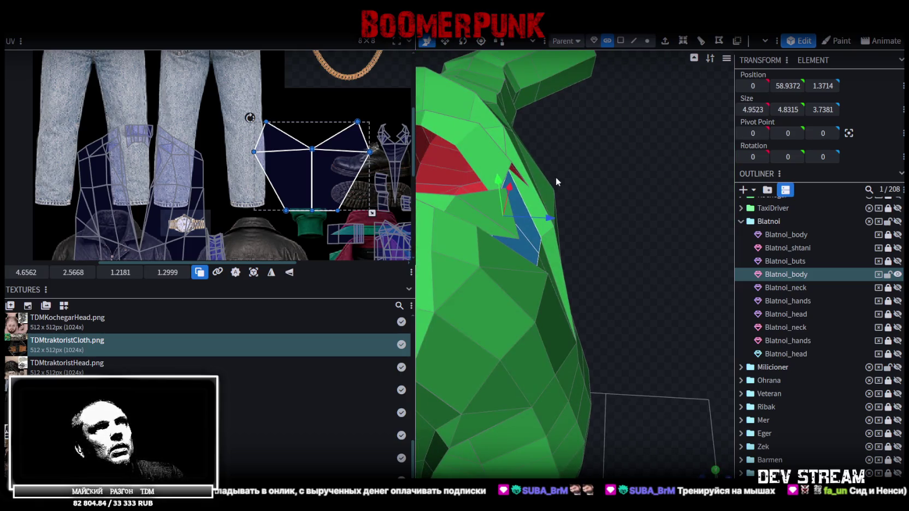
pyautogui.moveTo(547, 220)
pyautogui.mouseDown()
pyautogui.moveTo(619, 225)
pyautogui.moveTo(681, 244)
pyautogui.mouseUp()
pyautogui.moveTo(660, 202); pyautogui.dragTo(649, 177)
pyautogui.scroll(-2, 336, 106)
pyautogui.scroll(-1, 335, 106)
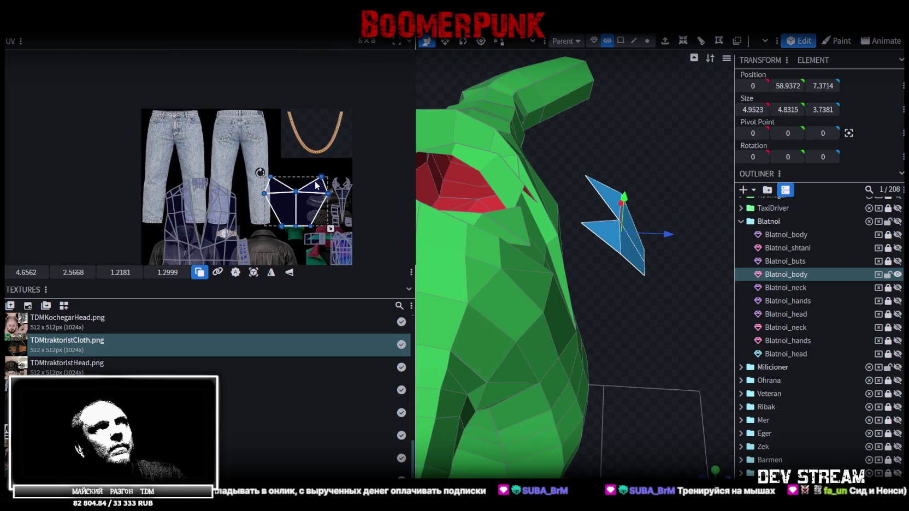
# - Fit the chest piece's UV island onto the gold chain at 1.14 × 1.2166, shown textured
pyautogui.moveTo(314, 189); pyautogui.dragTo(330, 114)
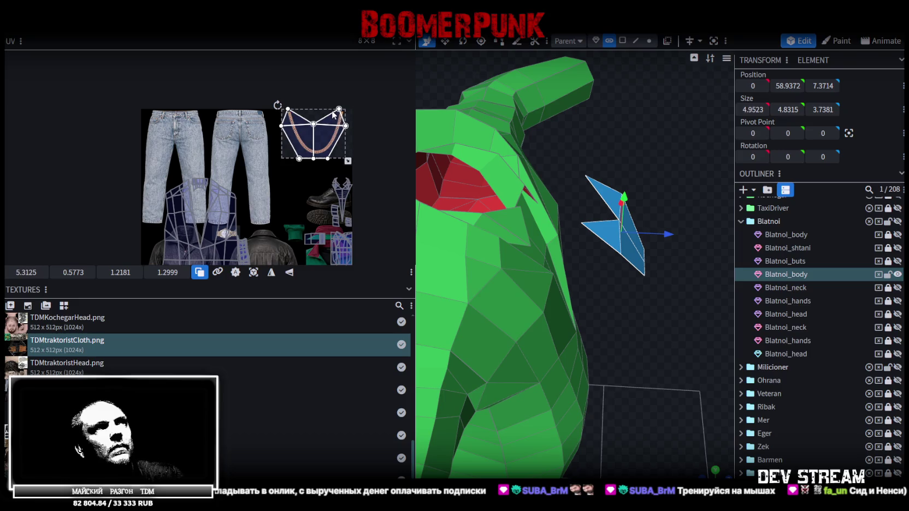
pyautogui.scroll(3, 306, 112)
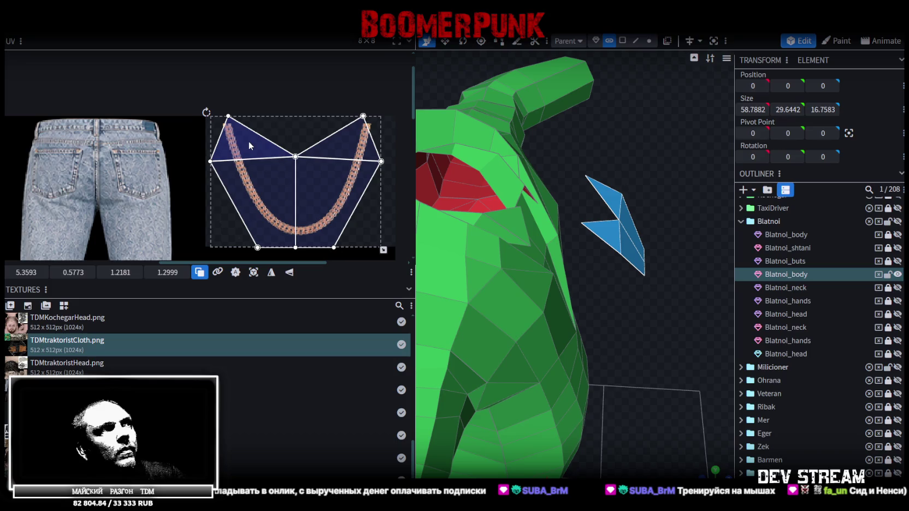
pyautogui.scroll(3, 295, 128)
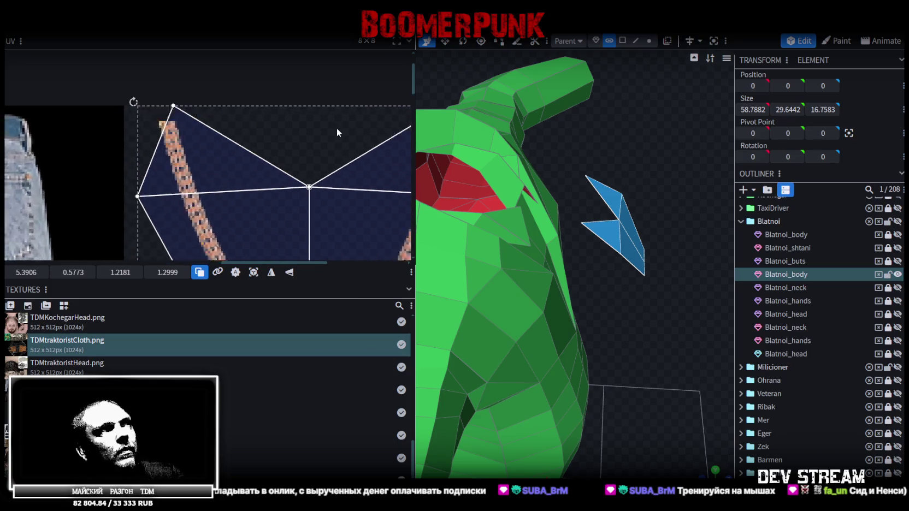
pyautogui.scroll(-4, 330, 130)
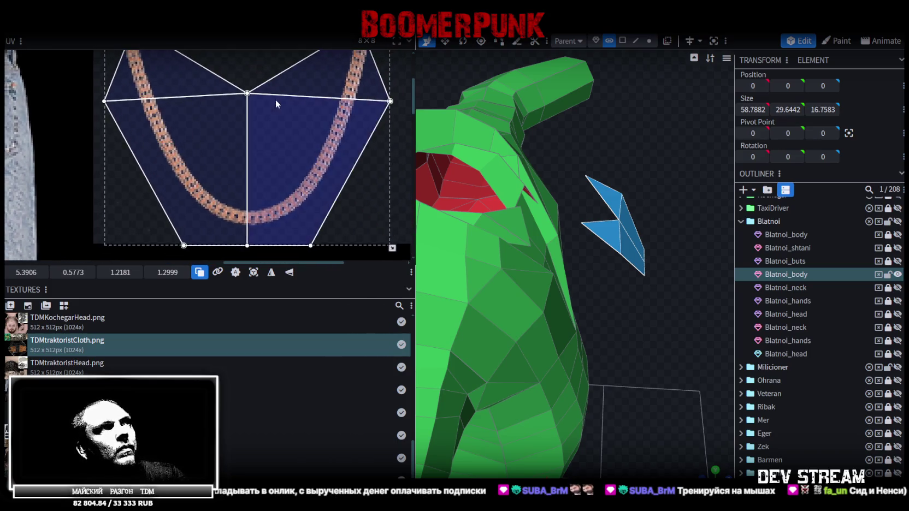
pyautogui.scroll(1, 325, 130)
pyautogui.moveTo(365, 229); pyautogui.dragTo(352, 221)
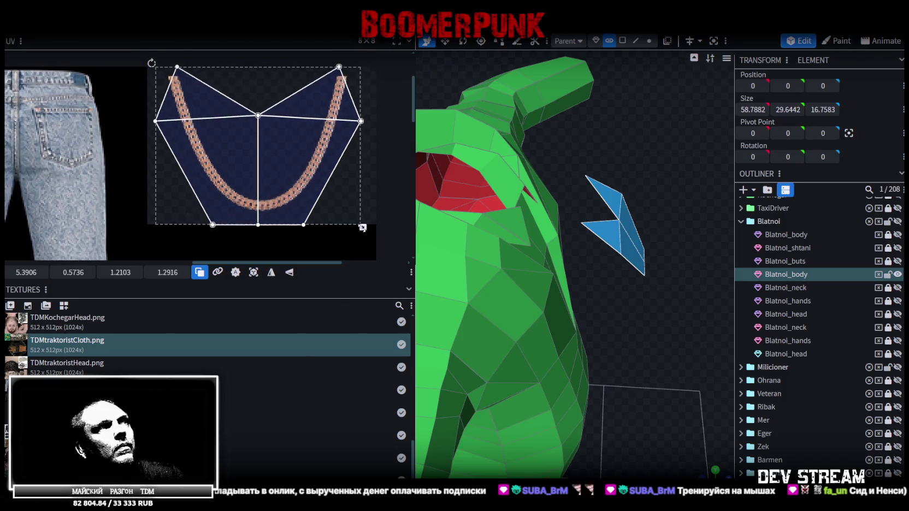
pyautogui.moveTo(279, 170); pyautogui.dragTo(281, 169)
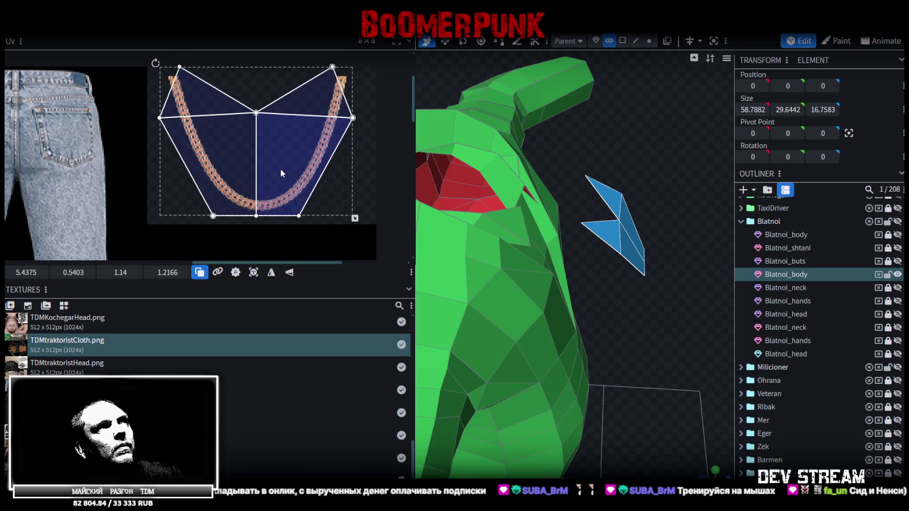
pyautogui.moveTo(610, 194); pyautogui.dragTo(608, 145)
pyautogui.press('z')
pyautogui.press('z')
pyautogui.press('z')
pyautogui.press('z')
pyautogui.press('z')
pyautogui.press('z')
pyautogui.moveTo(579, 178)
pyautogui.mouseDown()
pyautogui.moveTo(626, 171)
pyautogui.moveTo(657, 152)
pyautogui.mouseUp()
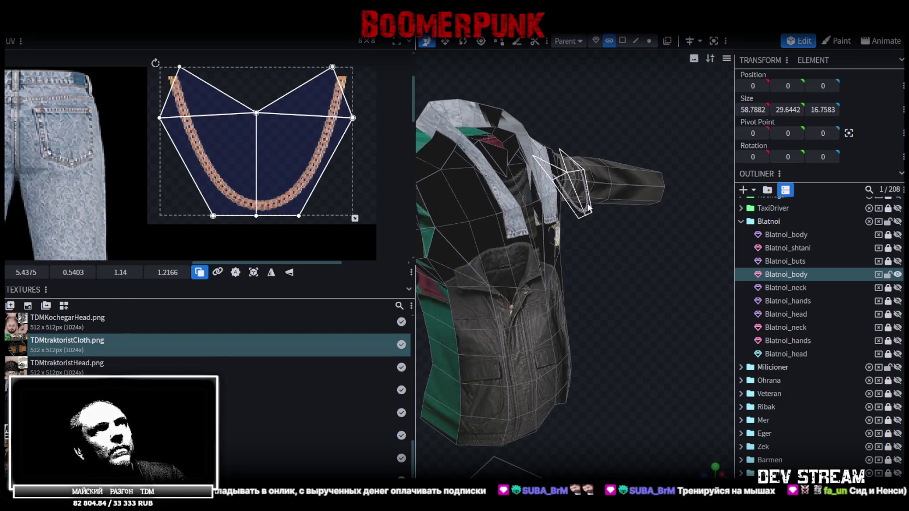
# - Orbit down the sleeve and pick out the cuff and sleeve blocks
pyautogui.moveTo(586, 218)
pyautogui.mouseDown()
pyautogui.moveTo(605, 264)
pyautogui.moveTo(580, 238)
pyautogui.moveTo(629, 229)
pyautogui.moveTo(593, 225)
pyautogui.moveTo(582, 249)
pyautogui.moveTo(593, 233)
pyautogui.moveTo(614, 228)
pyautogui.moveTo(653, 262)
pyautogui.moveTo(603, 258)
pyautogui.moveTo(660, 238)
pyautogui.moveTo(645, 171)
pyautogui.moveTo(657, 169)
pyautogui.moveTo(545, 322)
pyautogui.moveTo(491, 326)
pyautogui.mouseUp()
pyautogui.click(613, 161)
pyautogui.click(575, 301)
pyautogui.click(582, 295)
pyautogui.moveTo(582, 295); pyautogui.dragTo(567, 305)
pyautogui.moveTo(500, 320)
pyautogui.mouseDown()
pyautogui.moveTo(515, 319)
pyautogui.moveTo(483, 323)
pyautogui.mouseUp()
pyautogui.click(553, 295)
pyautogui.moveTo(561, 293); pyautogui.dragTo(573, 305)
# - Box-select the ring of faces at the sleeve end and split them into a new mesh
pyautogui.moveTo(458, 311)
pyautogui.mouseDown()
pyautogui.moveTo(576, 295)
pyautogui.moveTo(577, 286)
pyautogui.mouseUp()
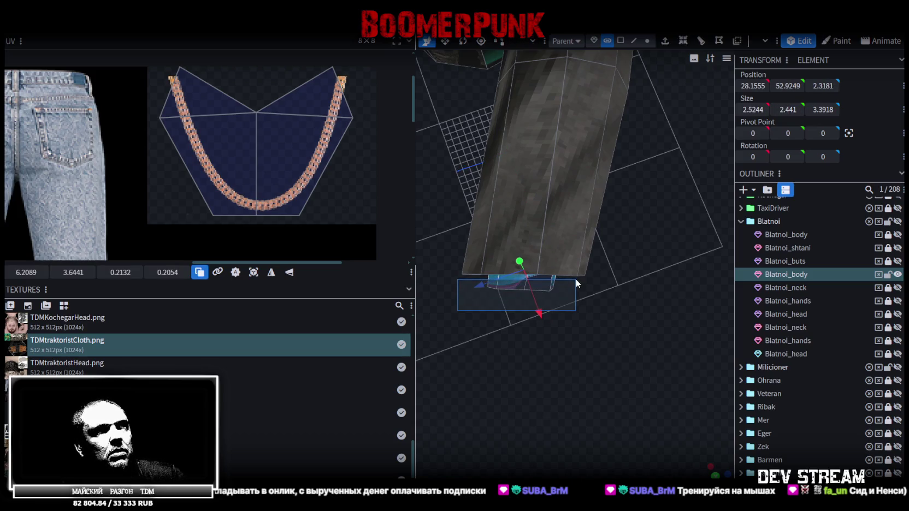
pyautogui.moveTo(584, 316); pyautogui.dragTo(661, 178)
pyautogui.moveTo(588, 253)
pyautogui.mouseDown()
pyautogui.moveTo(613, 267)
pyautogui.moveTo(571, 260)
pyautogui.moveTo(563, 213)
pyautogui.mouseUp()
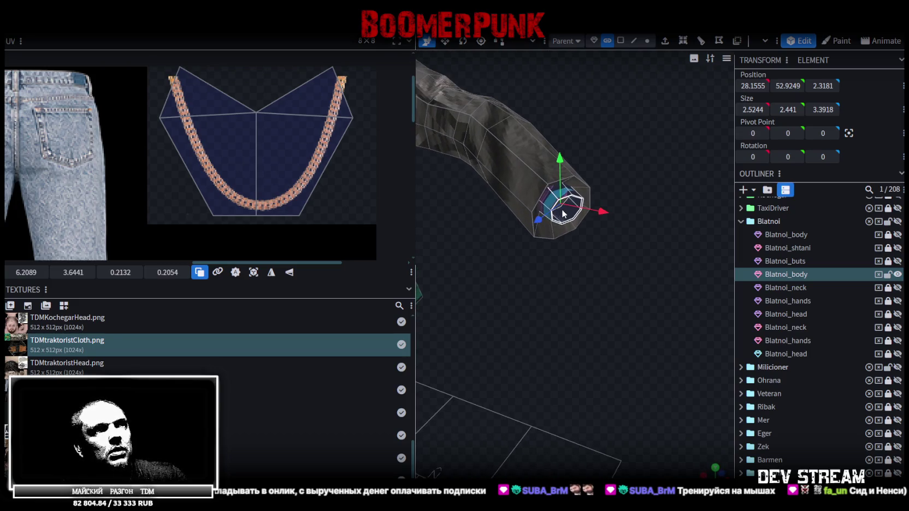
pyautogui.rightClick(563, 213)
pyautogui.click(603, 310)
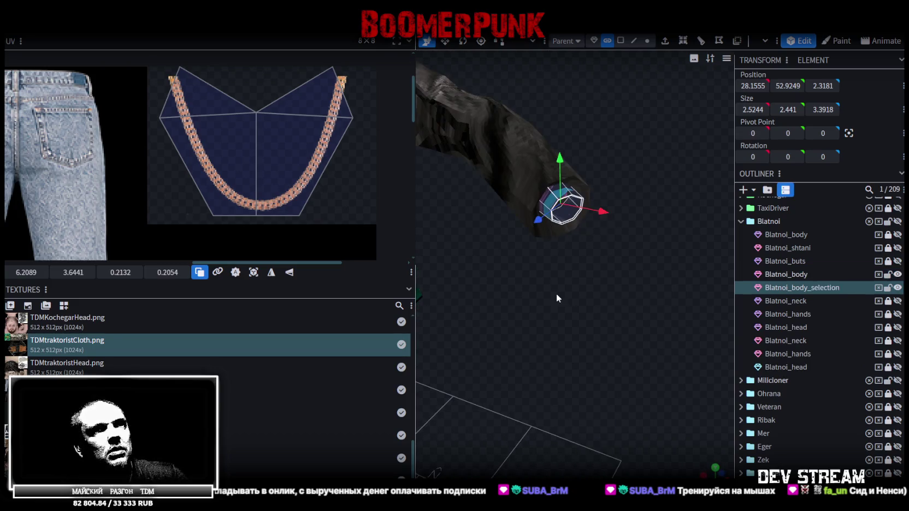
# - Box-select the chain faces on the jacket front and split them into their own mesh
pyautogui.scroll(-5, 556, 294)
pyautogui.moveTo(549, 283)
pyautogui.mouseDown()
pyautogui.moveTo(558, 310)
pyautogui.moveTo(660, 302)
pyautogui.moveTo(552, 230)
pyautogui.mouseUp()
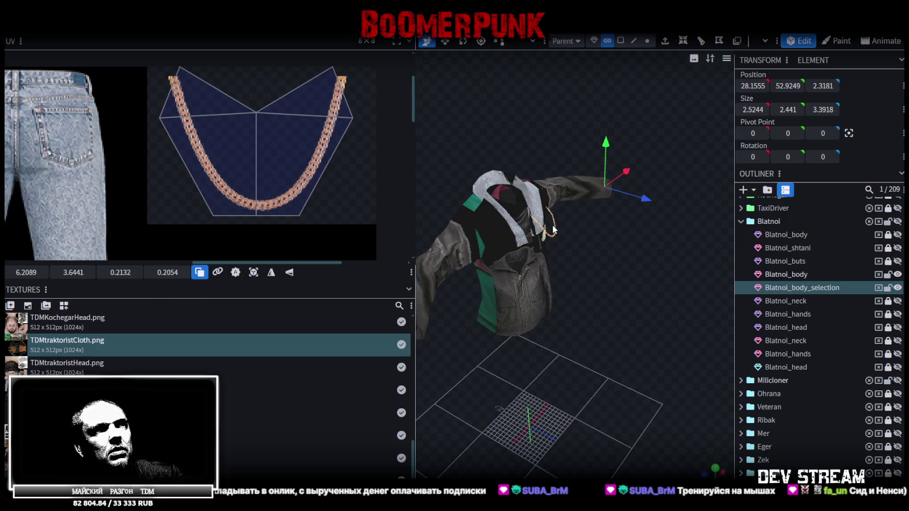
pyautogui.click(552, 226)
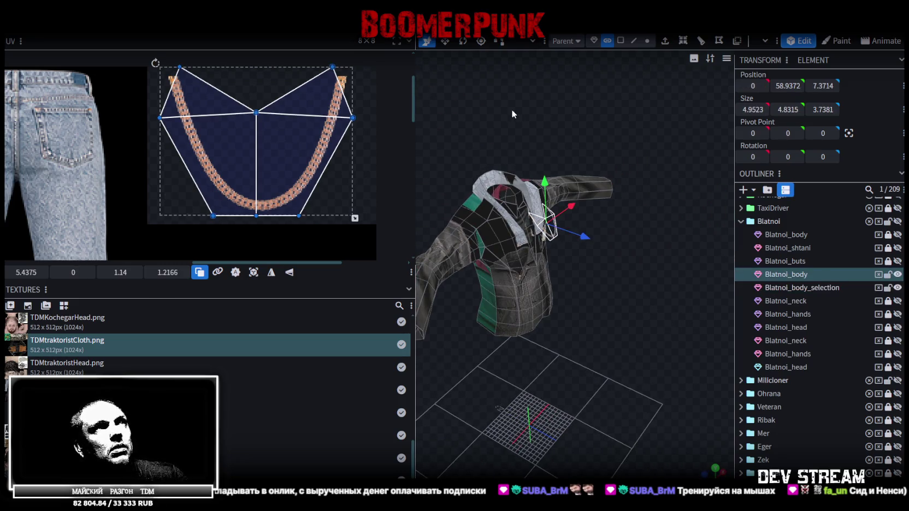
pyautogui.moveTo(610, 282)
pyautogui.mouseDown()
pyautogui.moveTo(708, 313)
pyautogui.moveTo(608, 223)
pyautogui.moveTo(527, 206)
pyautogui.moveTo(622, 271)
pyautogui.moveTo(444, 210)
pyautogui.moveTo(492, 191)
pyautogui.mouseUp()
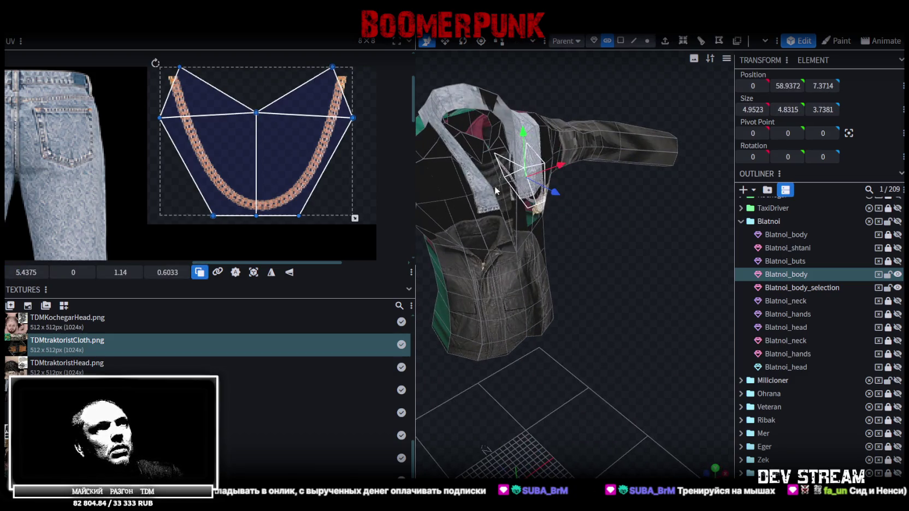
pyautogui.rightClick(516, 177)
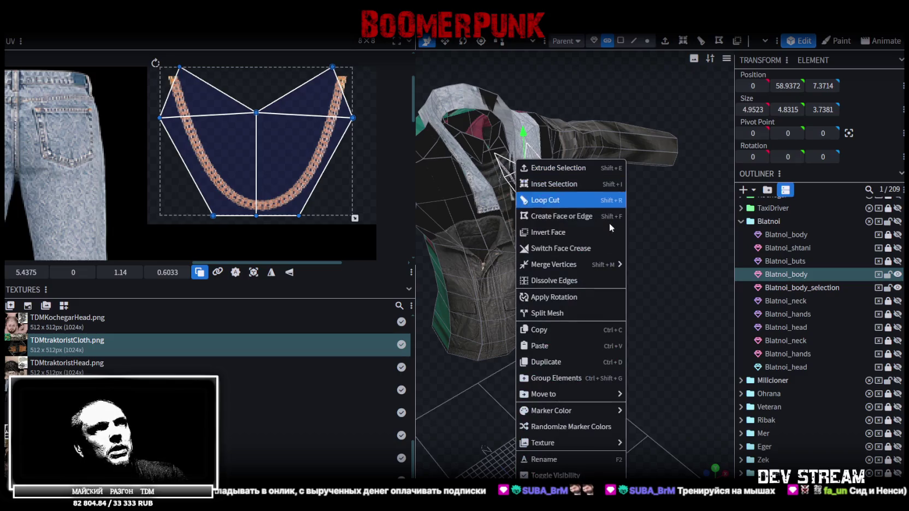
pyautogui.click(564, 316)
# - Split the inner face at the sleeve opening into its own mesh
pyautogui.moveTo(527, 272)
pyautogui.mouseDown()
pyautogui.moveTo(563, 299)
pyautogui.moveTo(518, 221)
pyautogui.mouseUp()
pyautogui.click(528, 231)
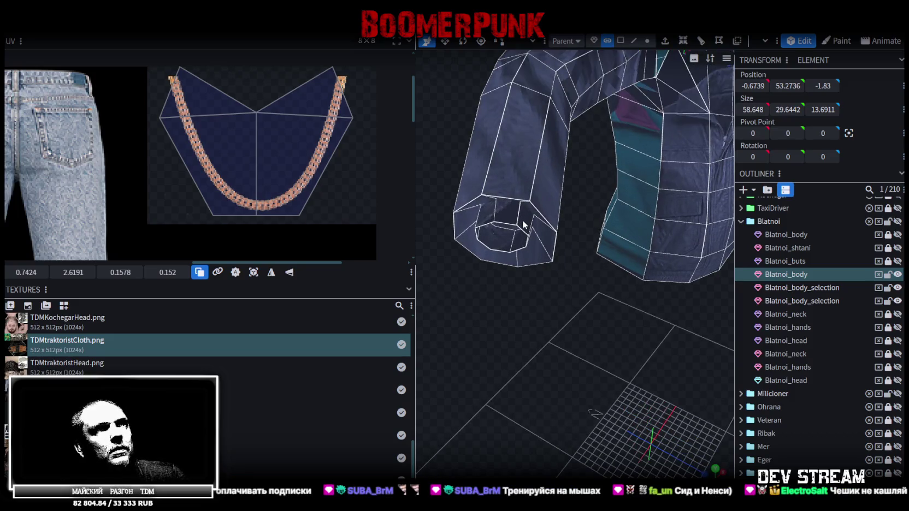
pyautogui.click(507, 223)
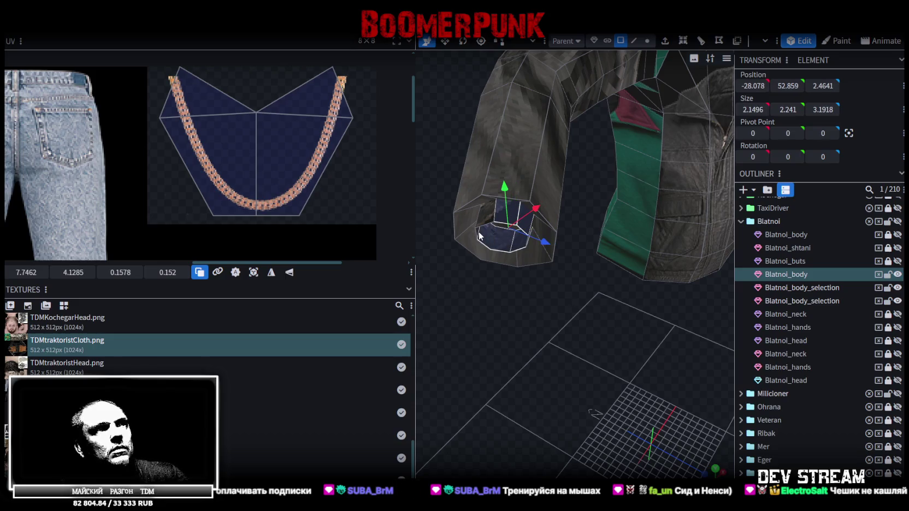
pyautogui.moveTo(488, 238)
pyautogui.mouseDown()
pyautogui.moveTo(516, 300)
pyautogui.moveTo(454, 181)
pyautogui.mouseUp()
pyautogui.rightClick(442, 165)
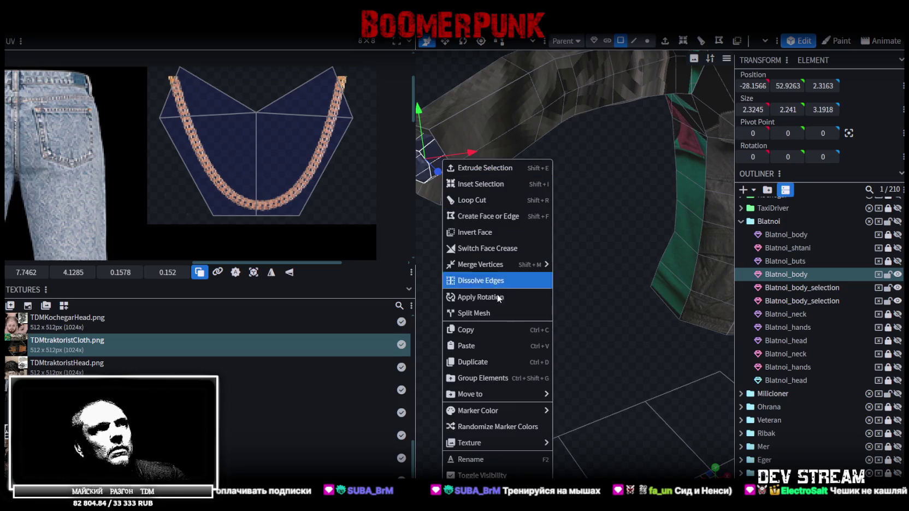
pyautogui.click(470, 313)
# - Delete the second Blatnoi_body mesh and select a Blatnoi_body_selection mesh
pyautogui.click(802, 274)
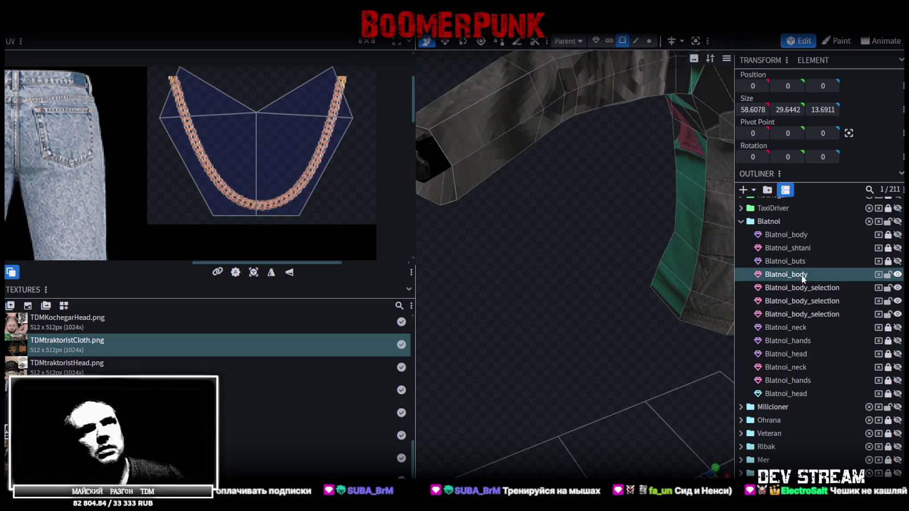
pyautogui.moveTo(642, 253); pyautogui.dragTo(542, 297)
pyautogui.press('Delete')
pyautogui.moveTo(654, 269)
pyautogui.mouseDown()
pyautogui.moveTo(649, 237)
pyautogui.moveTo(635, 235)
pyautogui.mouseUp()
pyautogui.click(821, 278)
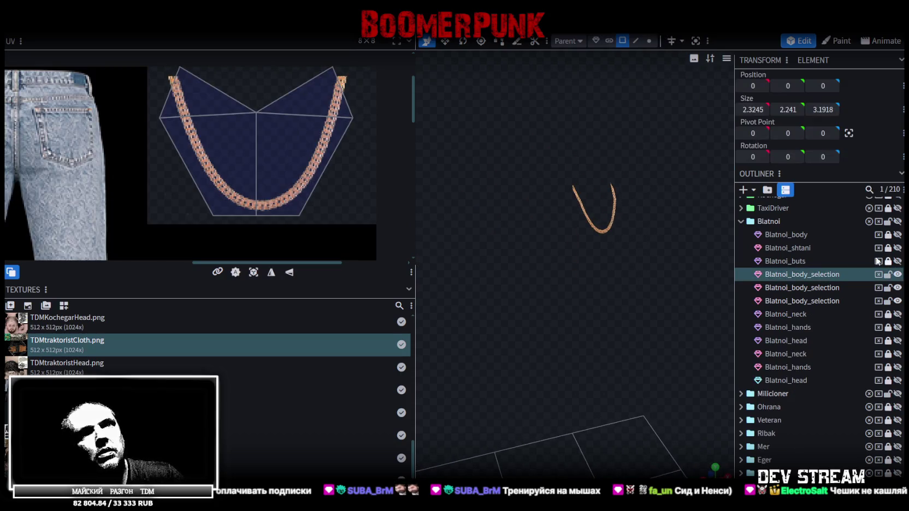
# - Hide the boots, show the Blatnoi_body jacket again and switch to textured shading
pyautogui.rightClick(652, 270)
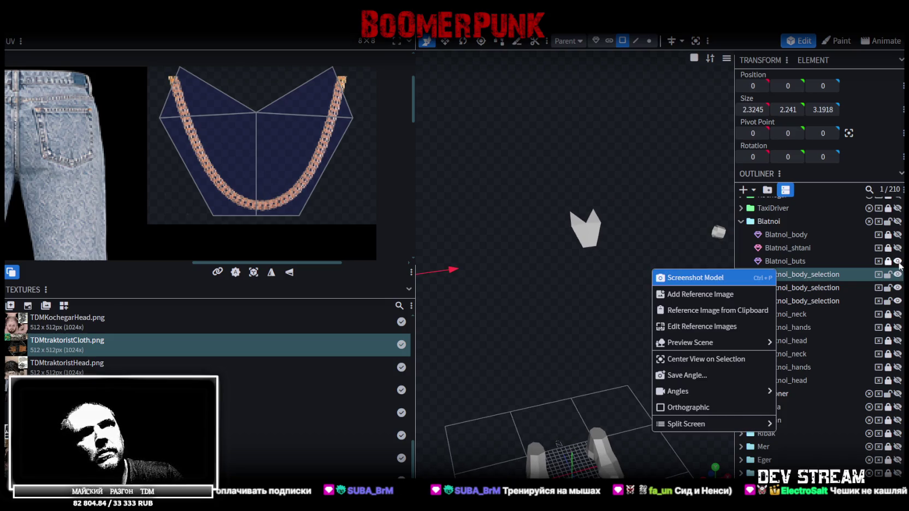
pyautogui.click(898, 262)
pyautogui.click(897, 234)
pyautogui.press('z')
pyautogui.press('z')
pyautogui.press('z')
pyautogui.press('z')
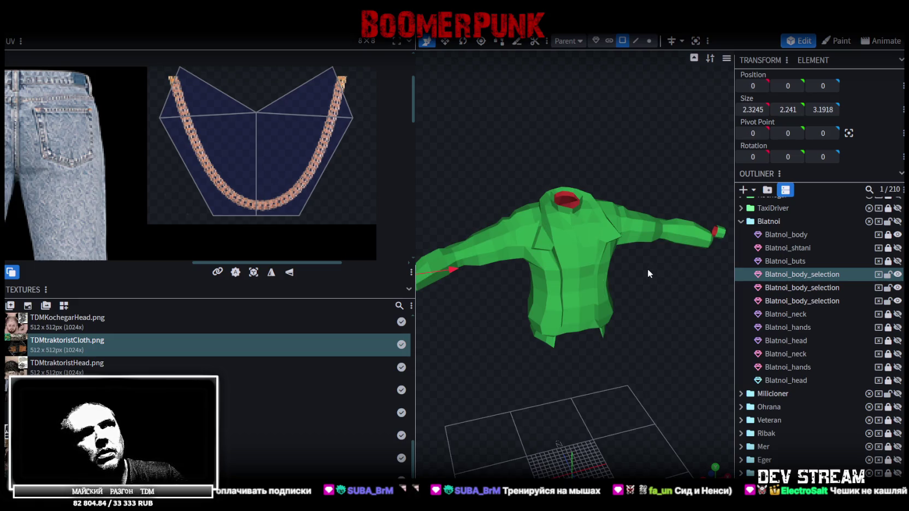
pyautogui.press('z')
pyautogui.moveTo(655, 273); pyautogui.dragTo(555, 255)
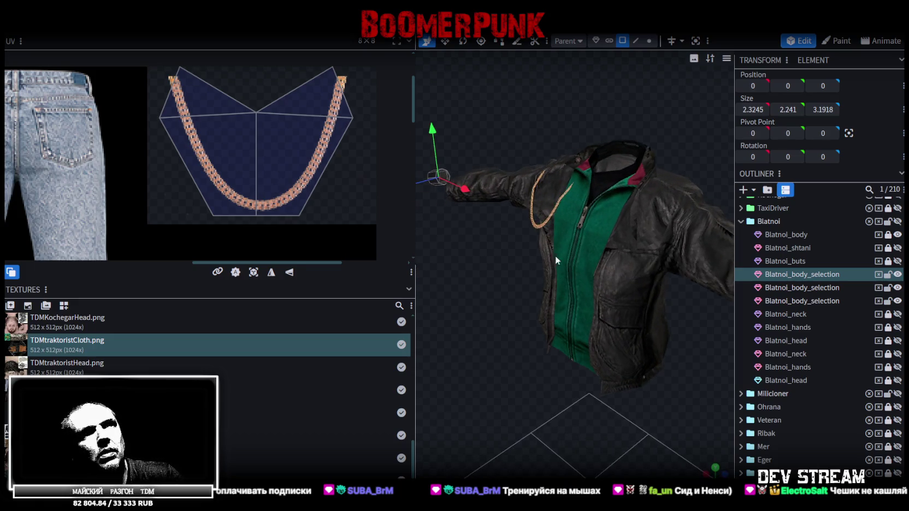
# - Select all of the chain's faces and push the chain back toward the chest
pyautogui.click(548, 214)
pyautogui.doubleClick(540, 202)
pyautogui.scroll(5, 540, 202)
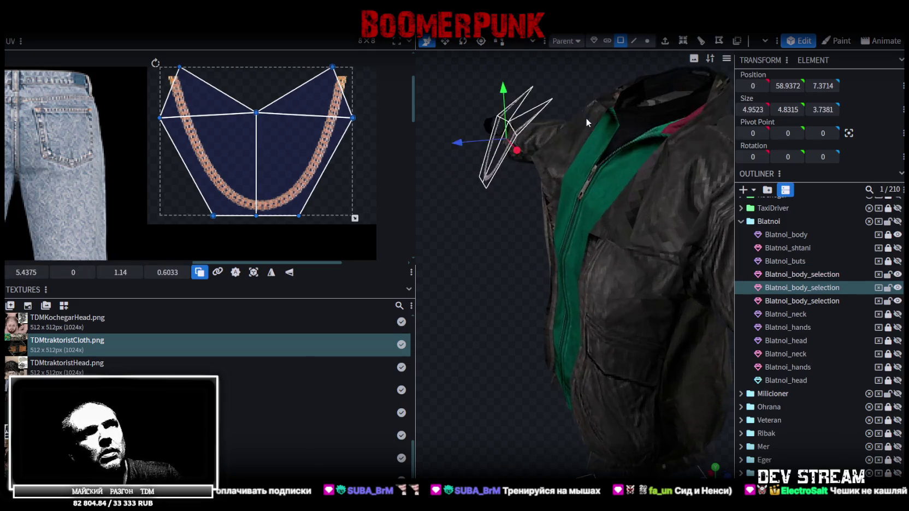
pyautogui.moveTo(460, 143); pyautogui.dragTo(478, 143)
pyautogui.moveTo(543, 142)
pyautogui.mouseDown()
pyautogui.moveTo(566, 139)
pyautogui.moveTo(498, 201)
pyautogui.mouseUp()
pyautogui.press('KP_1')
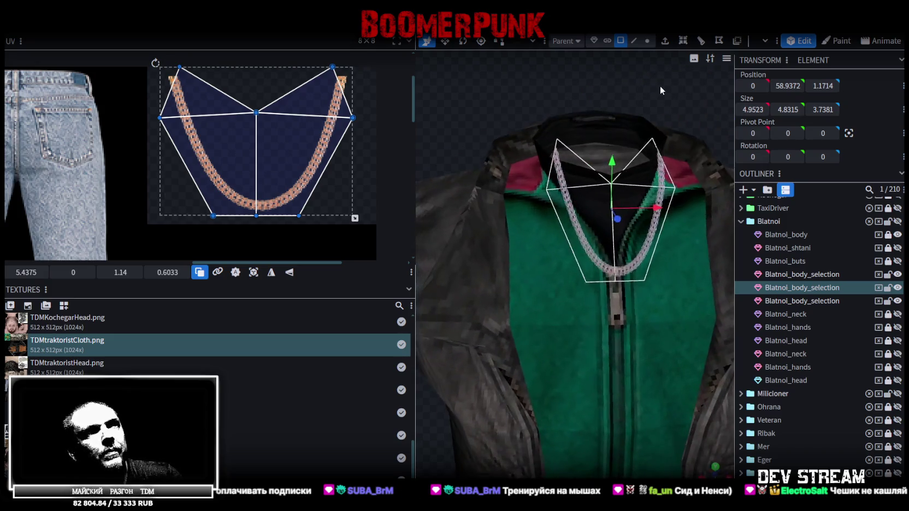
# - Lower the chain against the chest, ending at position 0, 57.6372, 0.6714
pyautogui.moveTo(604, 172); pyautogui.dragTo(600, 220)
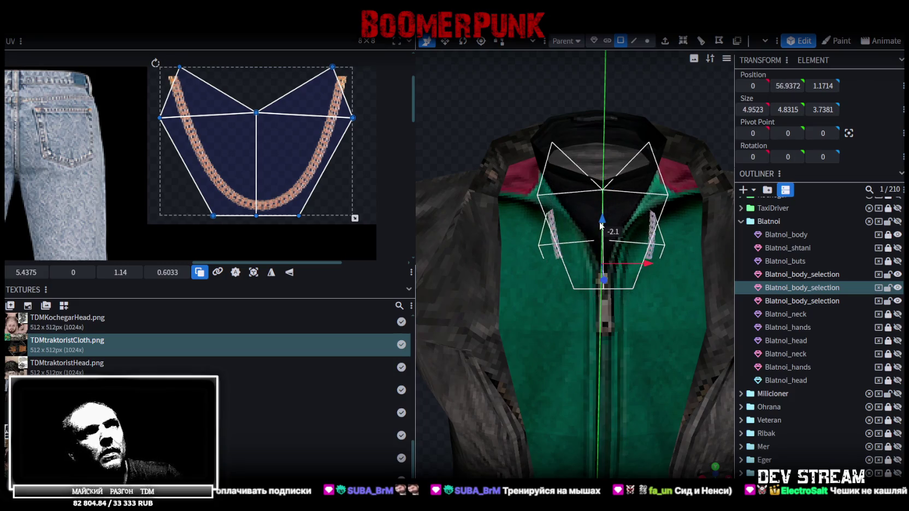
pyautogui.moveTo(676, 95); pyautogui.dragTo(530, 228)
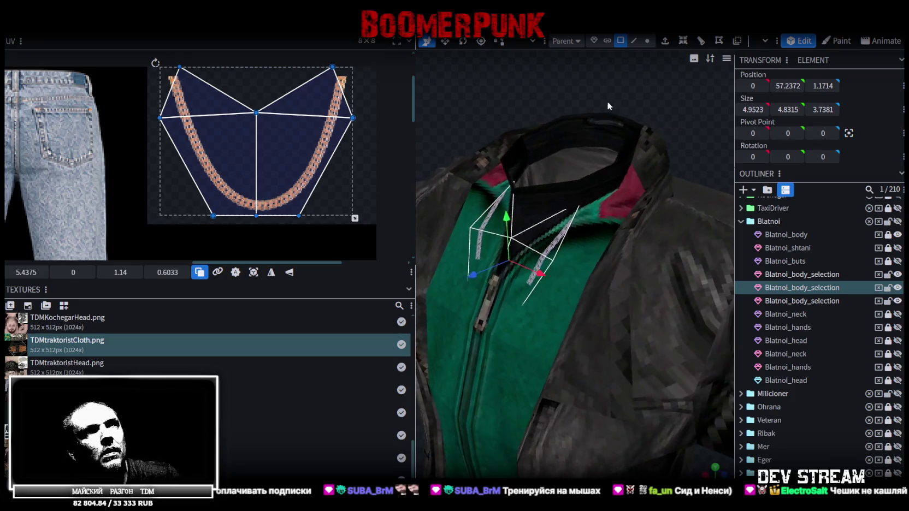
pyautogui.moveTo(499, 263); pyautogui.dragTo(508, 254)
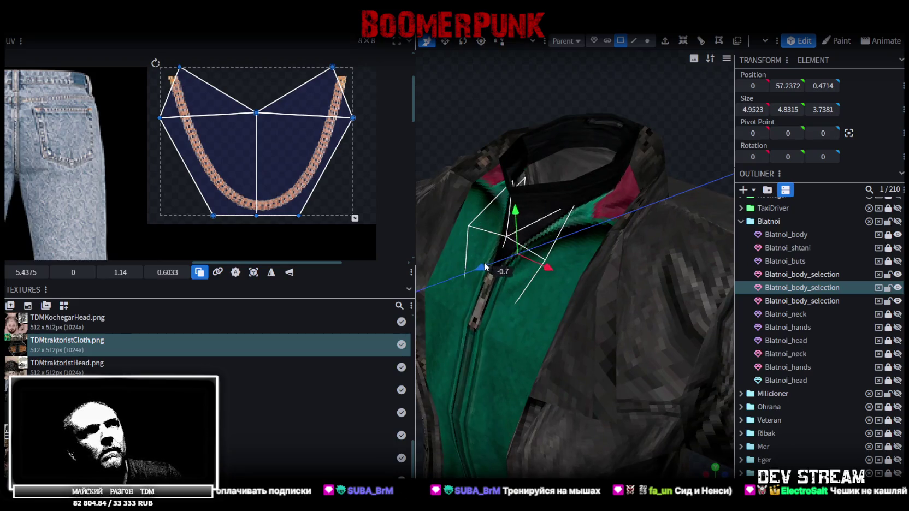
pyautogui.moveTo(512, 215); pyautogui.dragTo(513, 199)
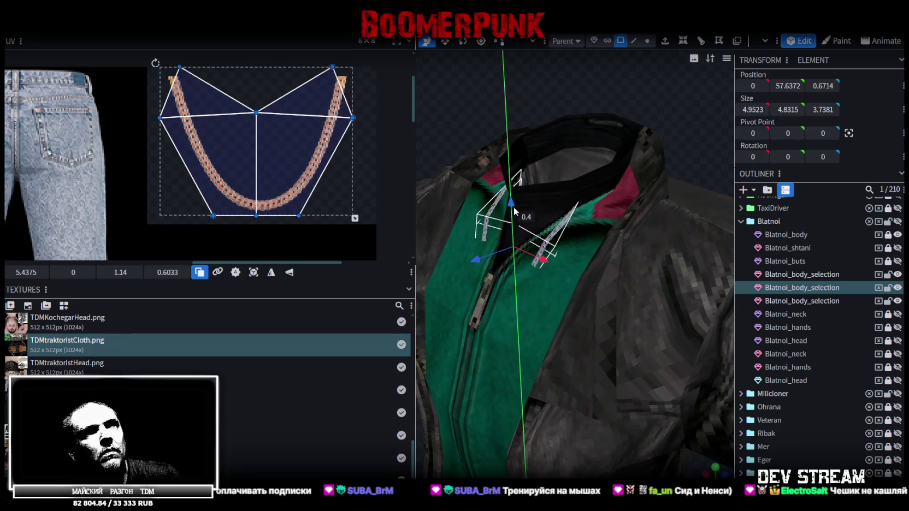
pyautogui.moveTo(555, 144)
pyautogui.mouseDown()
pyautogui.moveTo(508, 93)
pyautogui.moveTo(637, 102)
pyautogui.mouseUp()
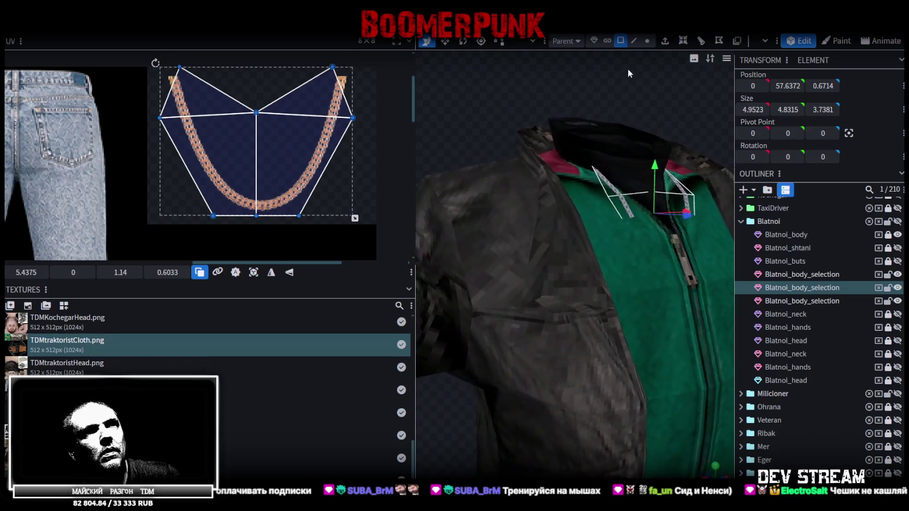
pyautogui.scroll(-3, 637, 102)
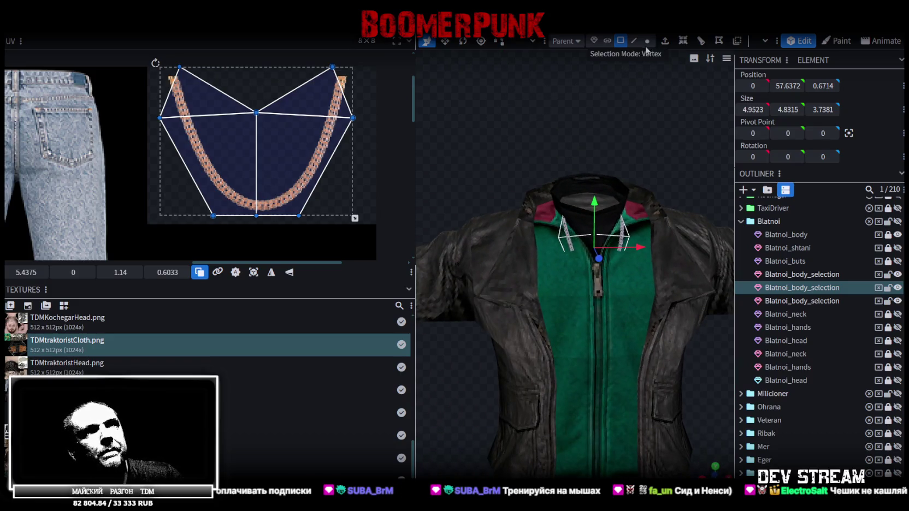
# - In vertex mode, box-select the chain's centre vertices on the jacket front and pull them forward
pyautogui.click(652, 41)
pyautogui.scroll(-2, 636, 220)
pyautogui.keyDown('ctrl'); pyautogui.moveTo(471, 339); pyautogui.dragTo(614, 220); pyautogui.keyUp('ctrl')
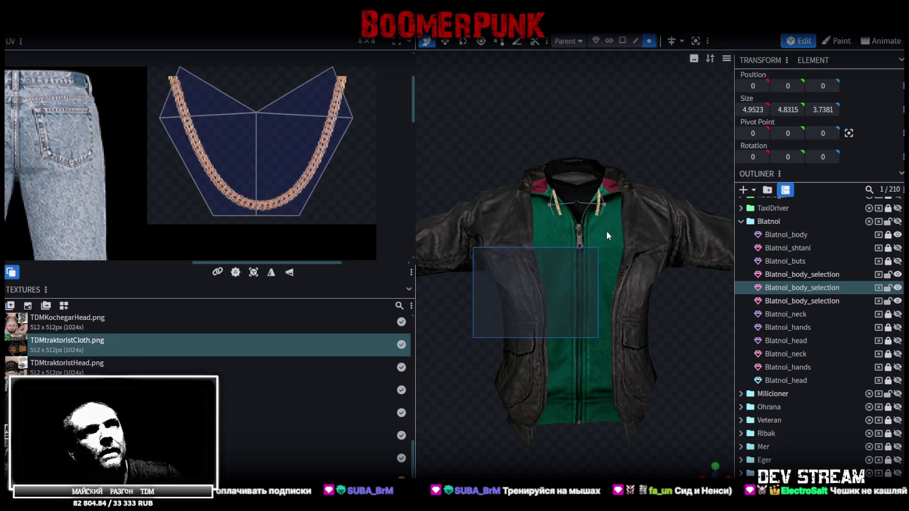
pyautogui.moveTo(662, 346)
pyautogui.mouseDown()
pyautogui.moveTo(607, 384)
pyautogui.moveTo(662, 349)
pyautogui.mouseUp()
pyautogui.scroll(2, 662, 350)
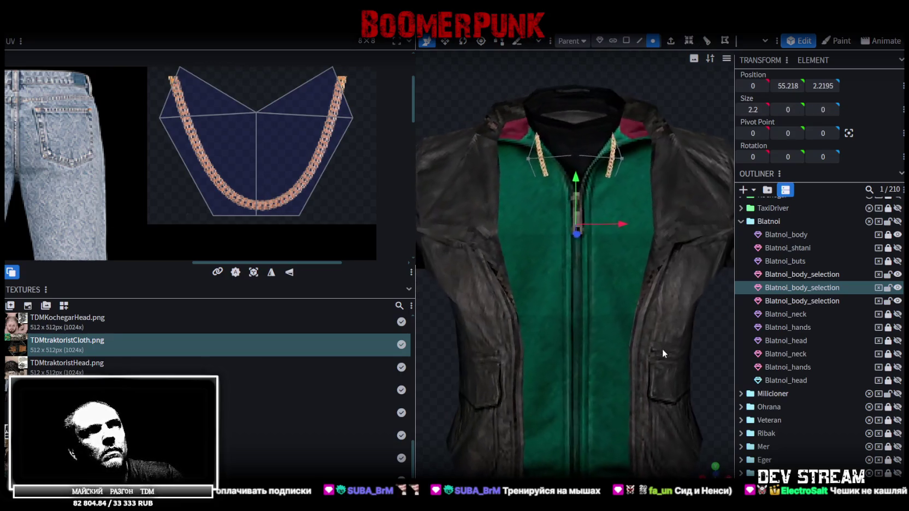
pyautogui.moveTo(516, 309)
pyautogui.keyDown('ctrl'); pyautogui.mouseDown()
pyautogui.moveTo(668, 198)
pyautogui.moveTo(656, 117)
pyautogui.mouseUp(); pyautogui.keyUp('ctrl')
pyautogui.scroll(2, 601, 152)
pyautogui.moveTo(511, 262); pyautogui.dragTo(494, 273)
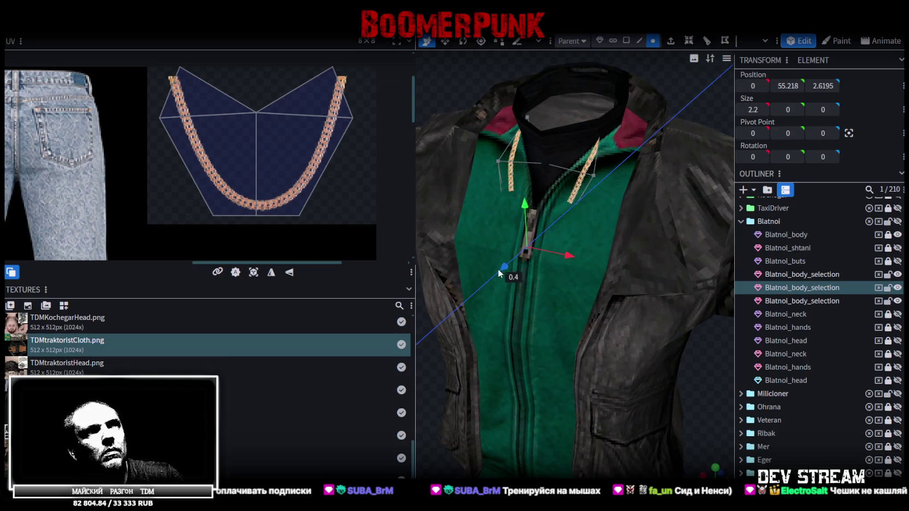
# - From a side view, raise the selected chain point and push it back toward the chest
pyautogui.moveTo(556, 184); pyautogui.dragTo(505, 130)
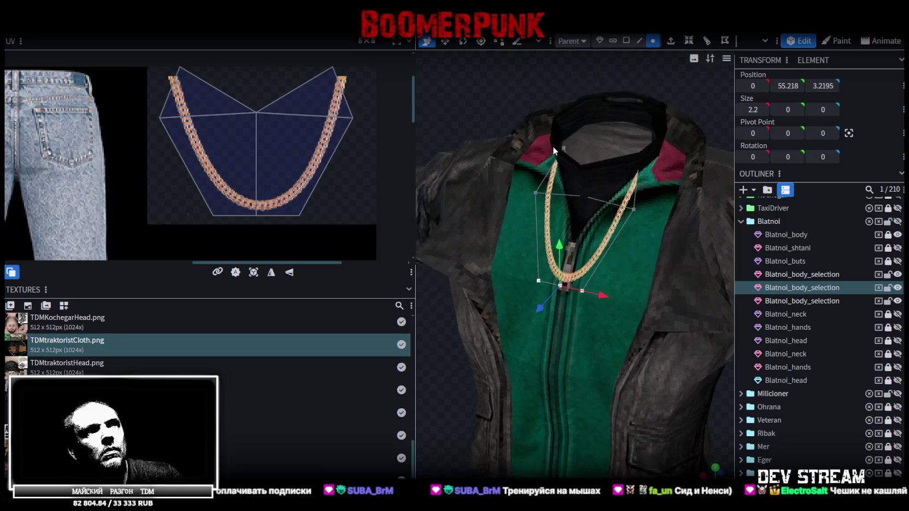
pyautogui.scroll(2, 504, 121)
pyautogui.scroll(1, 504, 120)
pyautogui.moveTo(494, 159); pyautogui.dragTo(500, 136)
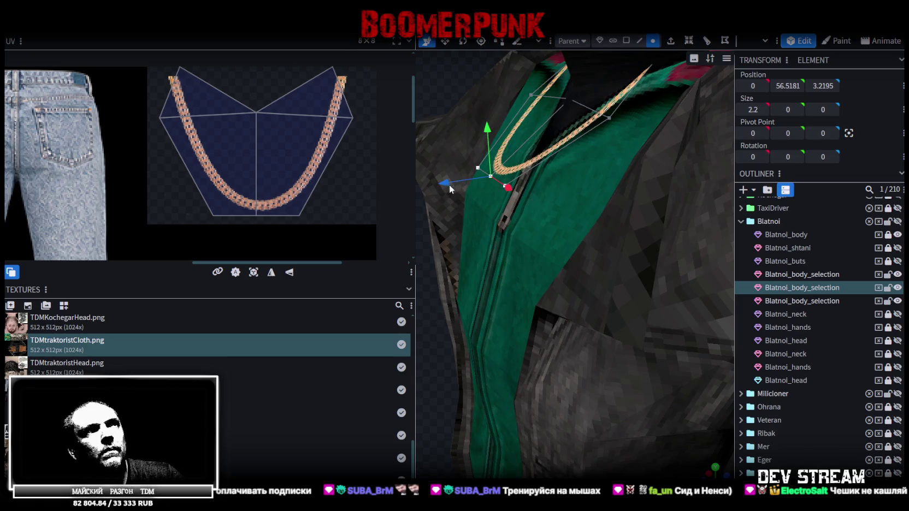
pyautogui.moveTo(446, 193); pyautogui.dragTo(477, 182)
# - Move the gold chain element slightly forward in depth and select several chain faces to show their UVs
pyautogui.click(571, 98)
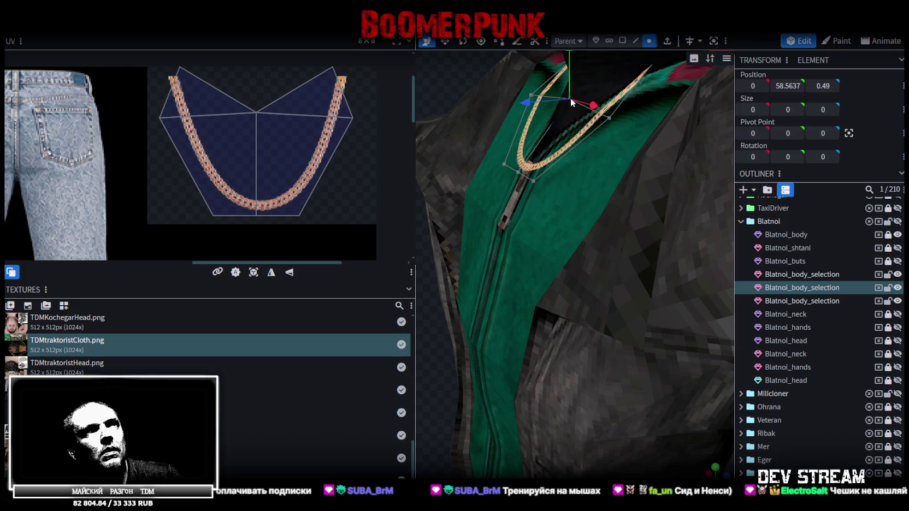
pyautogui.moveTo(515, 103)
pyautogui.mouseDown()
pyautogui.moveTo(540, 178)
pyautogui.moveTo(466, 210)
pyautogui.moveTo(631, 106)
pyautogui.mouseUp()
pyautogui.scroll(5, 699, 102)
pyautogui.scroll(2, 704, 98)
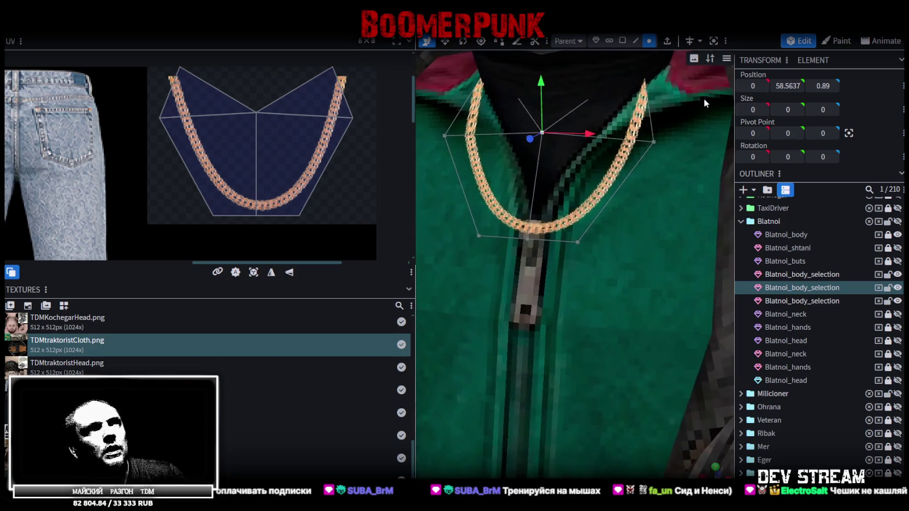
pyautogui.click(574, 243)
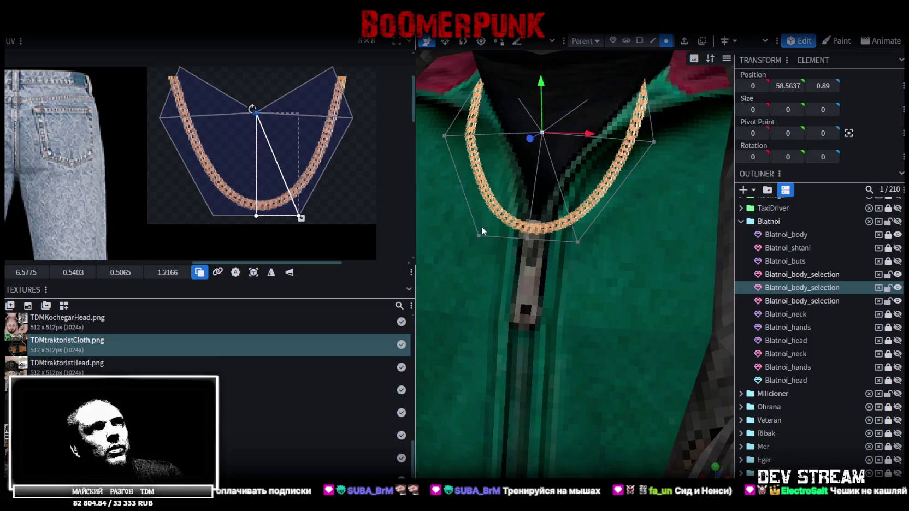
pyautogui.keyDown('shift'); pyautogui.click(478, 236); pyautogui.keyUp('shift')
pyautogui.scroll(-3, 534, 238)
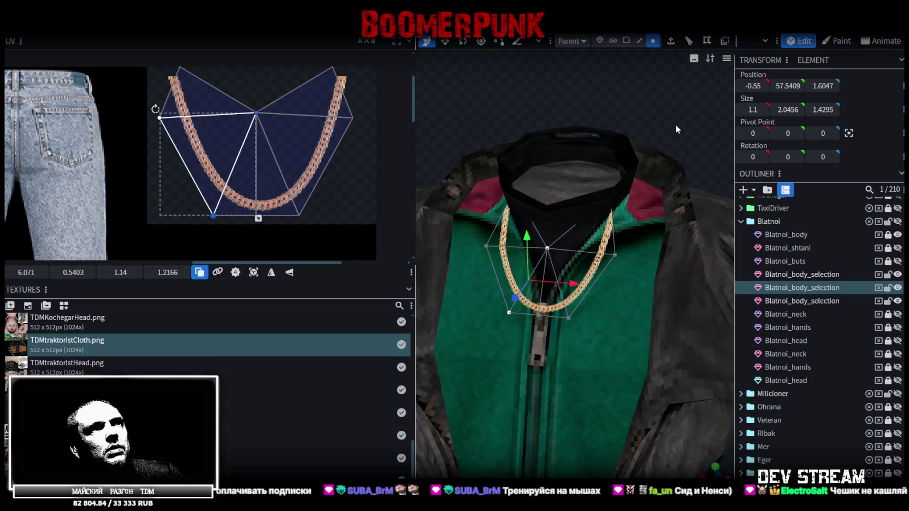
# - Drag the top-right corner of the first chain UV triangle onto the gold chain strip
pyautogui.press('z')
pyautogui.press('z')
pyautogui.press('z')
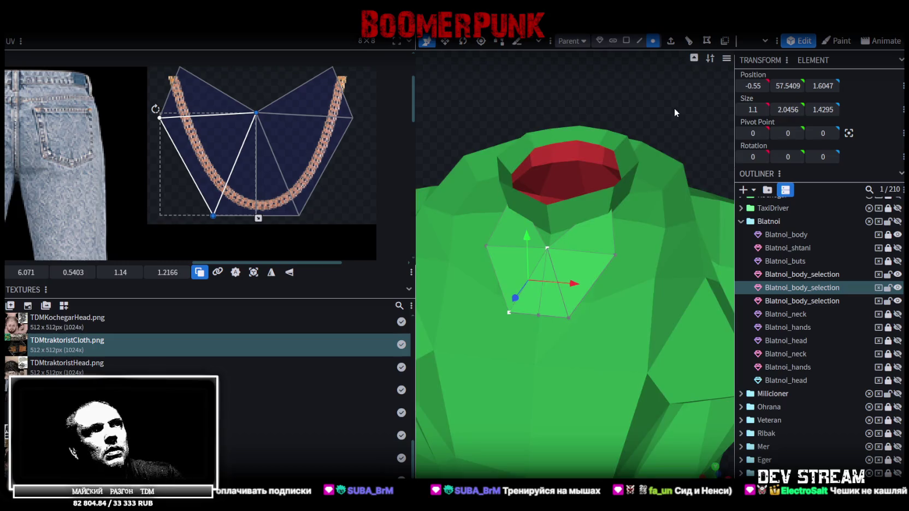
pyautogui.press('z')
pyautogui.moveTo(674, 108)
pyautogui.mouseDown()
pyautogui.moveTo(656, 105)
pyautogui.moveTo(653, 71)
pyautogui.moveTo(683, 104)
pyautogui.moveTo(662, 267)
pyautogui.moveTo(627, 290)
pyautogui.mouseUp()
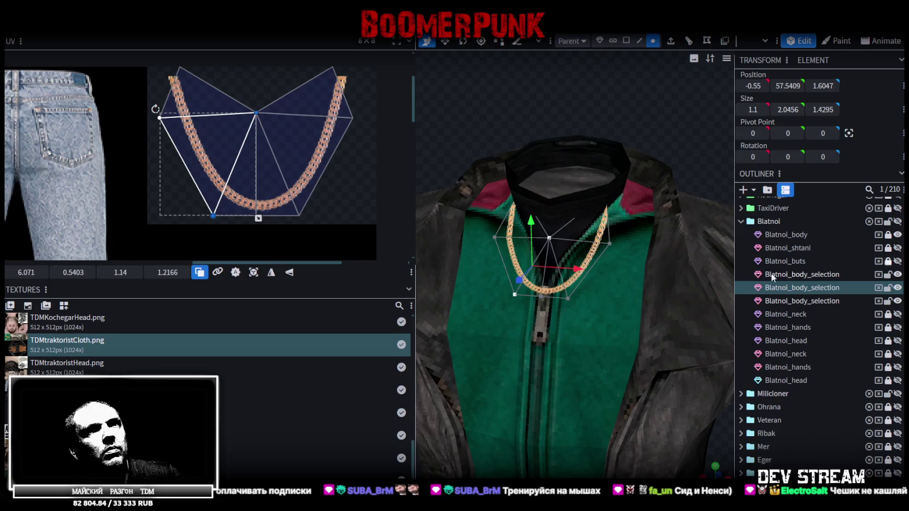
pyautogui.moveTo(678, 235)
pyautogui.mouseDown()
pyautogui.moveTo(648, 207)
pyautogui.moveTo(700, 148)
pyautogui.moveTo(684, 134)
pyautogui.moveTo(620, 164)
pyautogui.moveTo(669, 147)
pyautogui.moveTo(683, 154)
pyautogui.moveTo(631, 190)
pyautogui.moveTo(673, 173)
pyautogui.moveTo(676, 160)
pyautogui.mouseUp()
pyautogui.scroll(1, 337, 138)
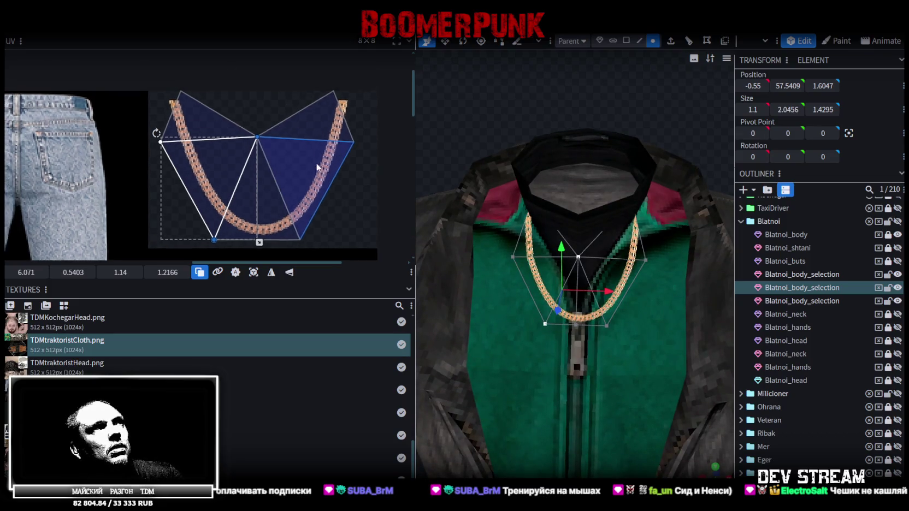
pyautogui.keyDown('ctrl'); pyautogui.scroll(2, 337, 123); pyautogui.keyUp('ctrl')
pyautogui.click(321, 87)
pyautogui.keyDown('ctrl'); pyautogui.scroll(2, 323, 90); pyautogui.keyUp('ctrl')
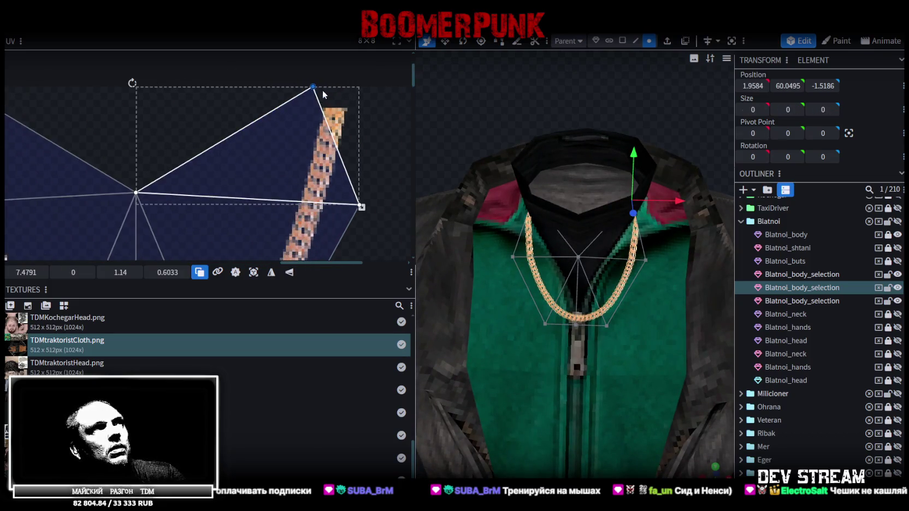
pyautogui.moveTo(314, 86); pyautogui.dragTo(341, 109)
# - Drag the top corner of the other UV triangle onto the chain texture
pyautogui.keyDown('shift'); pyautogui.hscroll(-2, 366, 156); pyautogui.keyUp('shift')
pyautogui.keyDown('shift'); pyautogui.hscroll(-1, 270, 140); pyautogui.keyUp('shift')
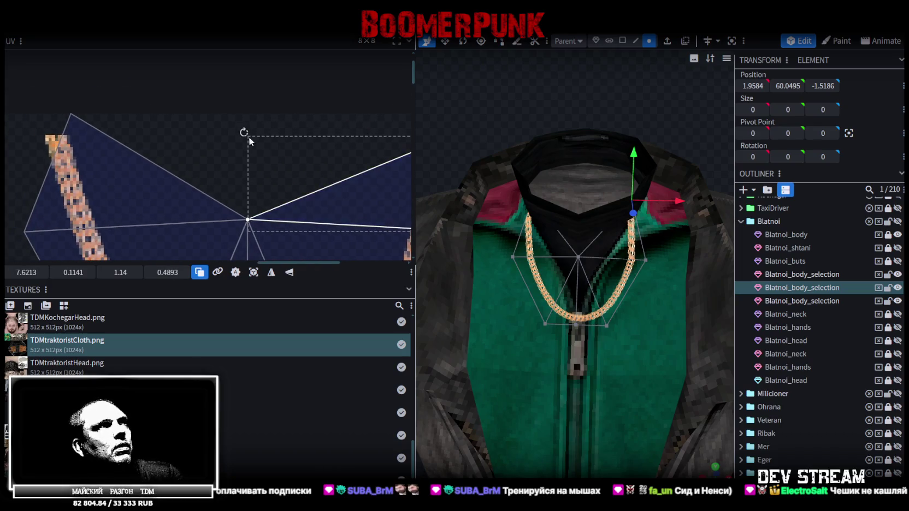
pyautogui.keyDown('shift'); pyautogui.hscroll(-2, 221, 146); pyautogui.keyUp('shift')
pyautogui.scroll(1, 159, 129)
pyautogui.click(132, 130)
pyautogui.keyDown('ctrl'); pyautogui.scroll(2, 93, 119); pyautogui.keyUp('ctrl')
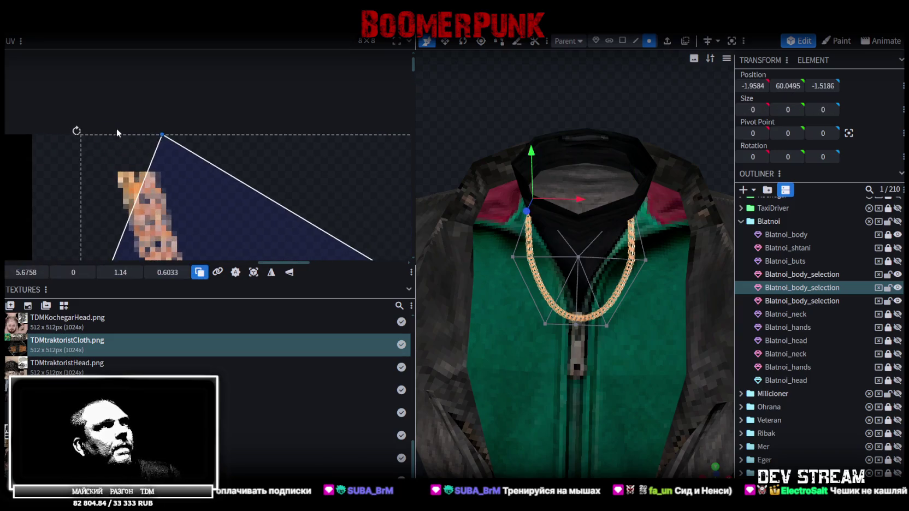
pyautogui.moveTo(163, 135); pyautogui.dragTo(124, 174)
# - Unlock the Blatnoi_body jacket mesh in the outliner and select it
pyautogui.scroll(-2, 542, 131)
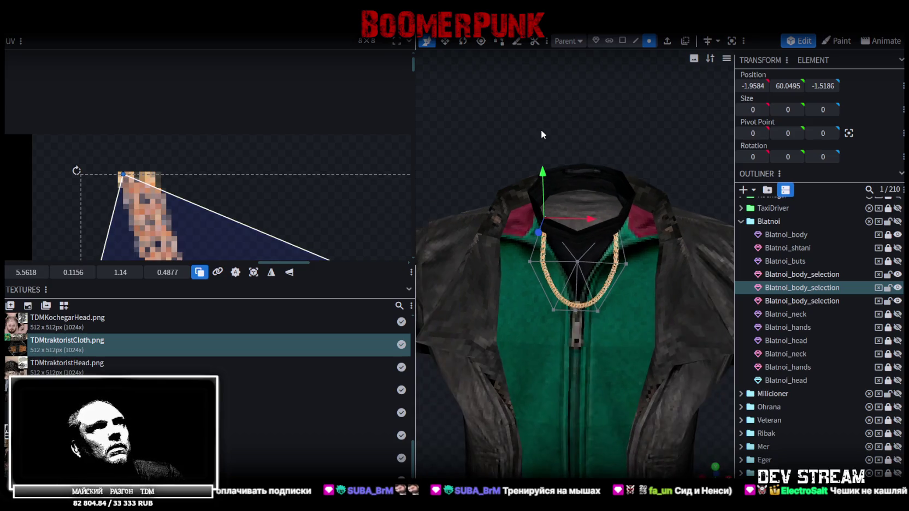
pyautogui.moveTo(542, 131); pyautogui.dragTo(524, 126)
pyautogui.click(888, 234)
pyautogui.click(814, 236)
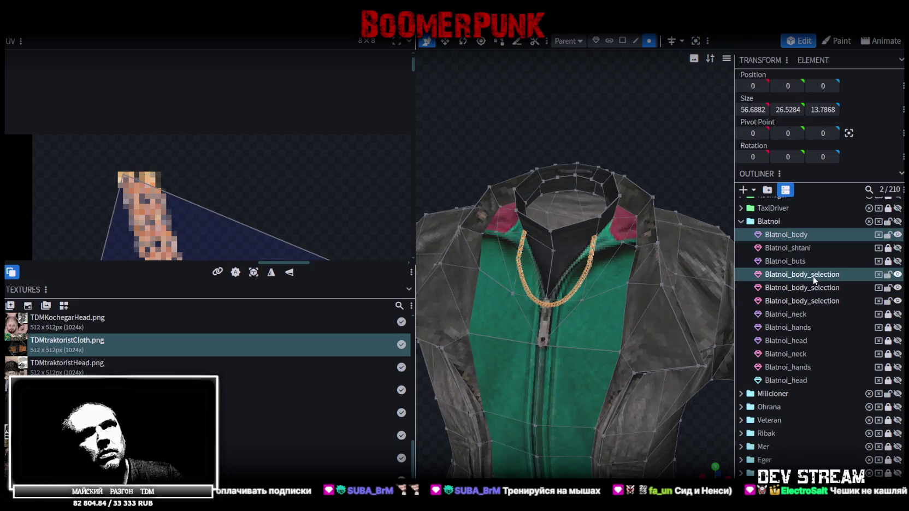
# - Delete the duplicate Blatnoi_body_selection chain object from the outliner
pyautogui.keyDown('ctrl'); pyautogui.click(818, 289); pyautogui.keyUp('ctrl')
pyautogui.rightClick(818, 289)
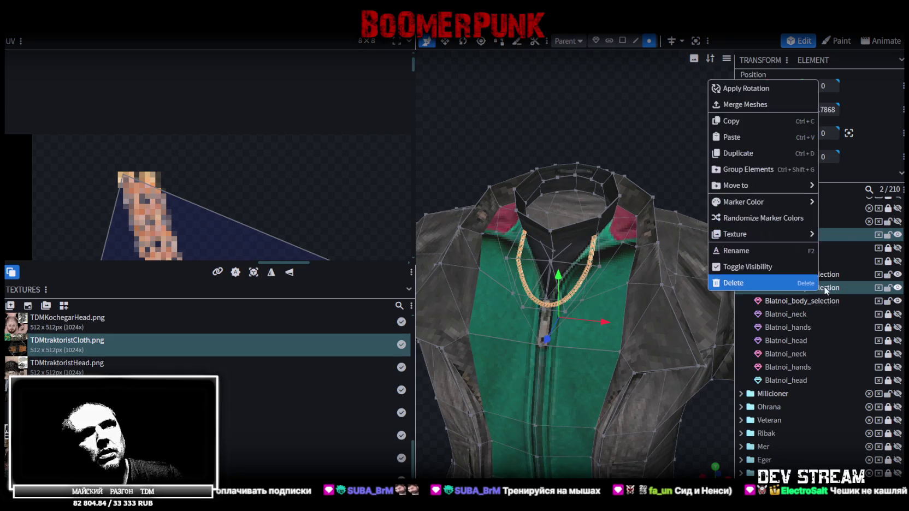
pyautogui.click(760, 115)
pyautogui.moveTo(675, 119)
pyautogui.mouseDown()
pyautogui.moveTo(565, 118)
pyautogui.moveTo(600, 141)
pyautogui.mouseUp()
pyautogui.scroll(3, 565, 118)
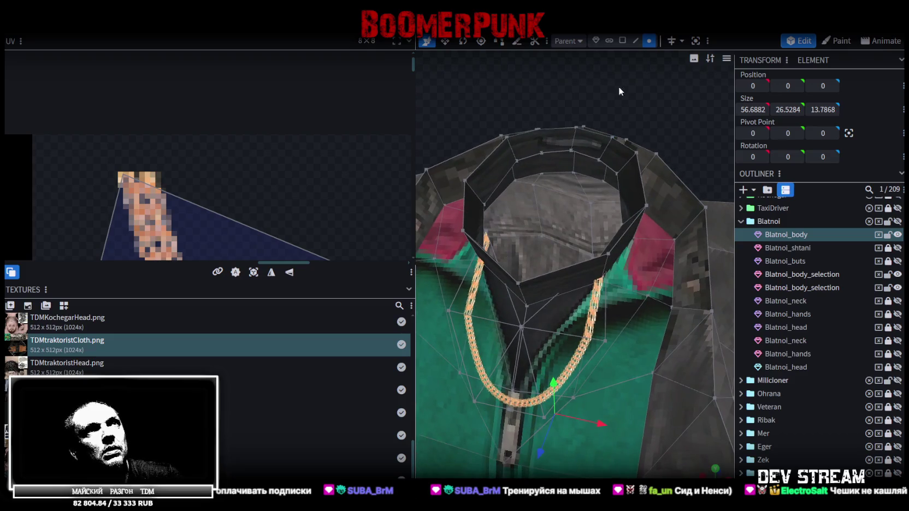
pyautogui.scroll(2, 626, 268)
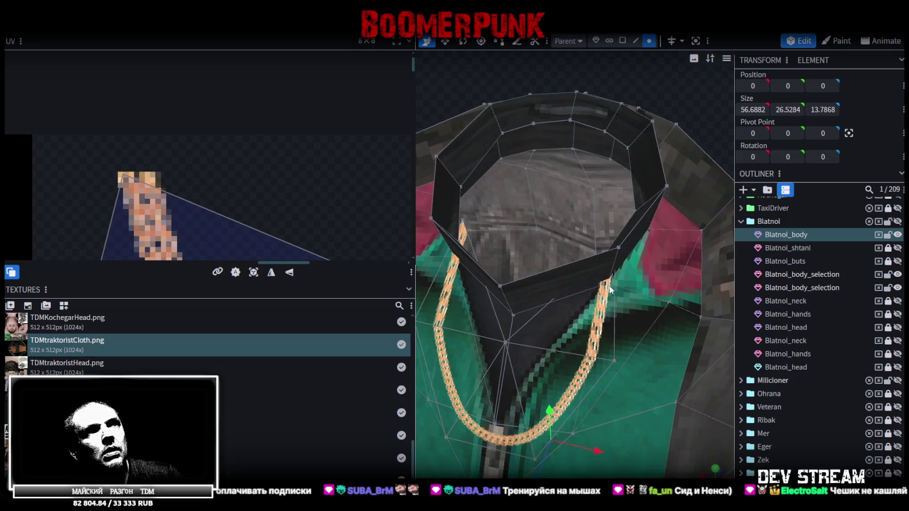
# - Merge the chain's top end vertex into the adjacent collar vertex
pyautogui.click(608, 284)
pyautogui.moveTo(518, 83)
pyautogui.mouseDown()
pyautogui.moveTo(563, 87)
pyautogui.moveTo(596, 107)
pyautogui.moveTo(516, 117)
pyautogui.mouseUp()
pyautogui.keyDown('shift'); pyautogui.click(588, 274); pyautogui.keyUp('shift')
pyautogui.rightClick(588, 273)
pyautogui.click(720, 266)
# - Weld the chain's other top end onto the collar with Merge Vertices
pyautogui.moveTo(693, 187)
pyautogui.mouseDown()
pyautogui.moveTo(628, 137)
pyautogui.moveTo(715, 145)
pyautogui.moveTo(541, 190)
pyautogui.mouseUp()
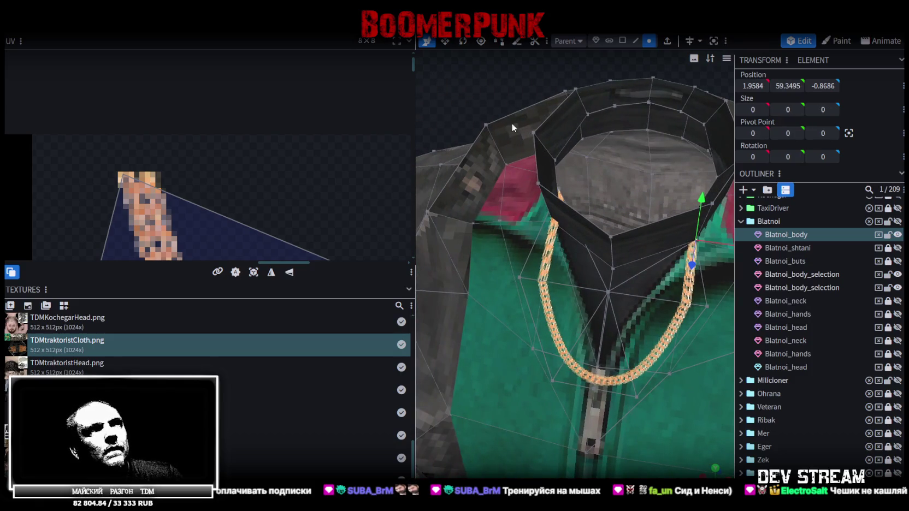
pyautogui.moveTo(511, 122); pyautogui.dragTo(483, 113)
pyautogui.scroll(3, 485, 116)
pyautogui.scroll(3, 622, 224)
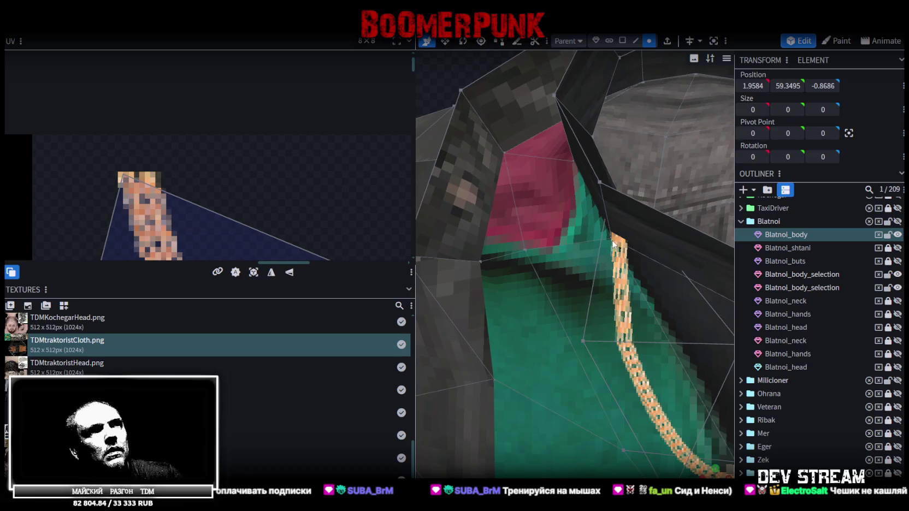
pyautogui.click(613, 239)
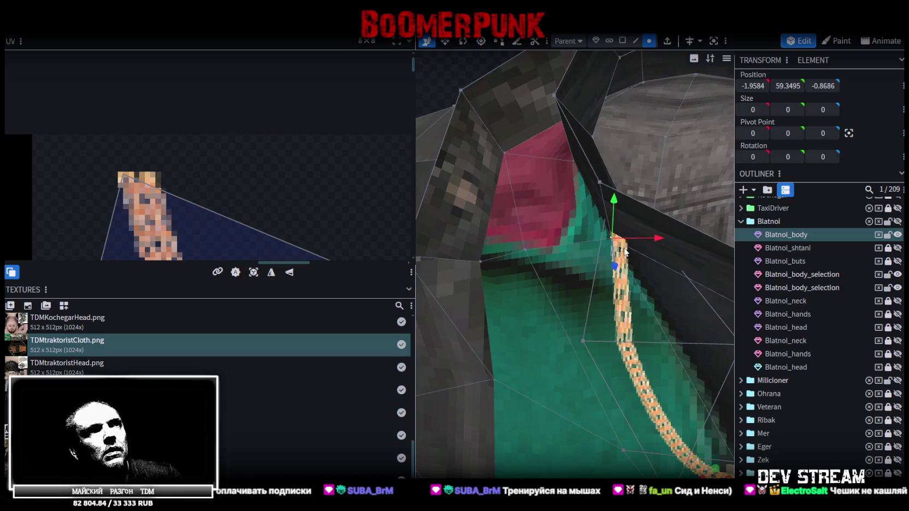
pyautogui.scroll(-3, 625, 252)
pyautogui.moveTo(585, 236)
pyautogui.mouseDown()
pyautogui.moveTo(463, 110)
pyautogui.moveTo(537, 251)
pyautogui.mouseUp()
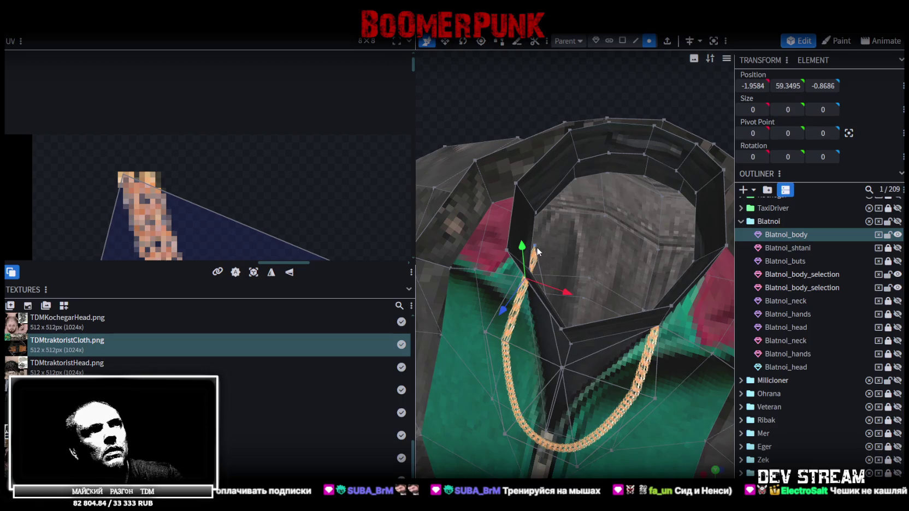
pyautogui.rightClick(537, 251)
pyautogui.click(675, 264)
# - Push the two front collar vertices slightly back along Z
pyautogui.moveTo(595, 243)
pyautogui.mouseDown()
pyautogui.moveTo(653, 253)
pyautogui.moveTo(622, 264)
pyautogui.moveTo(683, 93)
pyautogui.moveTo(602, 156)
pyautogui.moveTo(646, 171)
pyautogui.moveTo(726, 168)
pyautogui.moveTo(630, 186)
pyautogui.moveTo(698, 164)
pyautogui.moveTo(710, 150)
pyautogui.moveTo(688, 122)
pyautogui.moveTo(703, 130)
pyautogui.moveTo(623, 173)
pyautogui.moveTo(502, 199)
pyautogui.mouseUp()
pyautogui.click(494, 210)
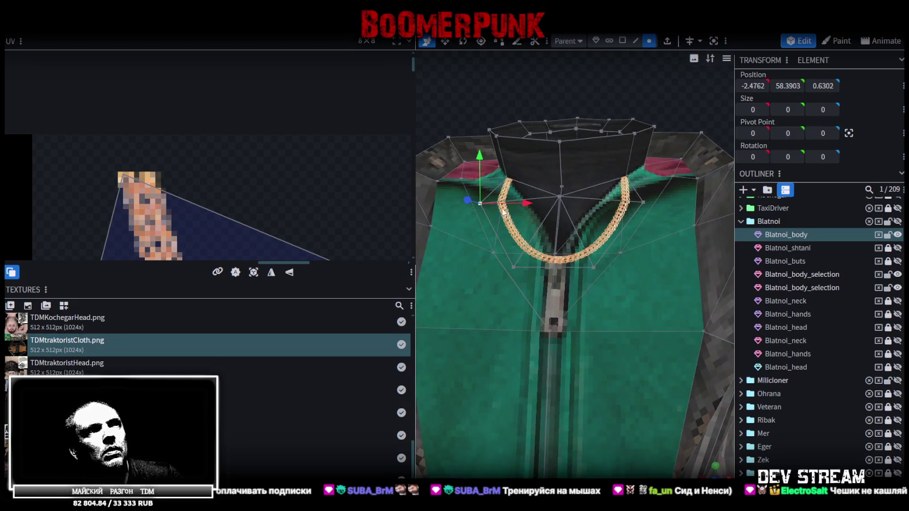
pyautogui.keyDown('shift'); pyautogui.click(644, 204); pyautogui.keyUp('shift')
pyautogui.moveTo(560, 159)
pyautogui.mouseDown()
pyautogui.moveTo(570, 181)
pyautogui.moveTo(565, 165)
pyautogui.moveTo(645, 154)
pyautogui.moveTo(599, 127)
pyautogui.moveTo(567, 165)
pyautogui.moveTo(657, 140)
pyautogui.moveTo(655, 172)
pyautogui.moveTo(616, 255)
pyautogui.mouseUp()
# - Reselect the Blatnoi_body jacket mesh and pick a collar vertex in vertex mode
pyautogui.scroll(-4, 803, 382)
pyautogui.click(634, 138)
pyautogui.click(616, 269)
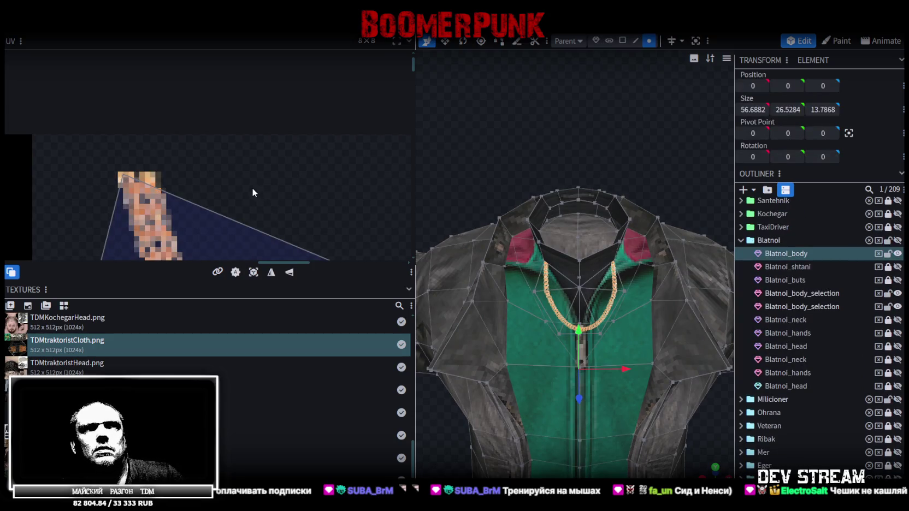
pyautogui.moveTo(632, 152); pyautogui.dragTo(599, 133)
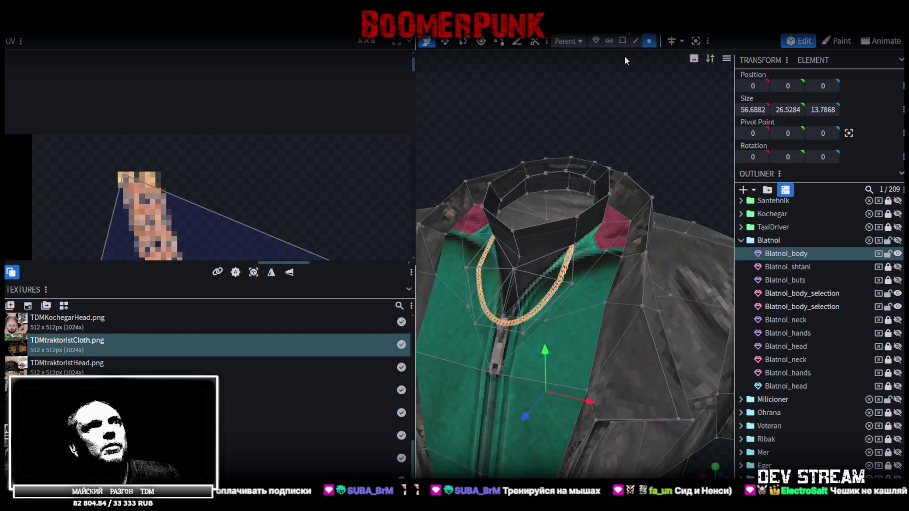
pyautogui.scroll(5, 645, 107)
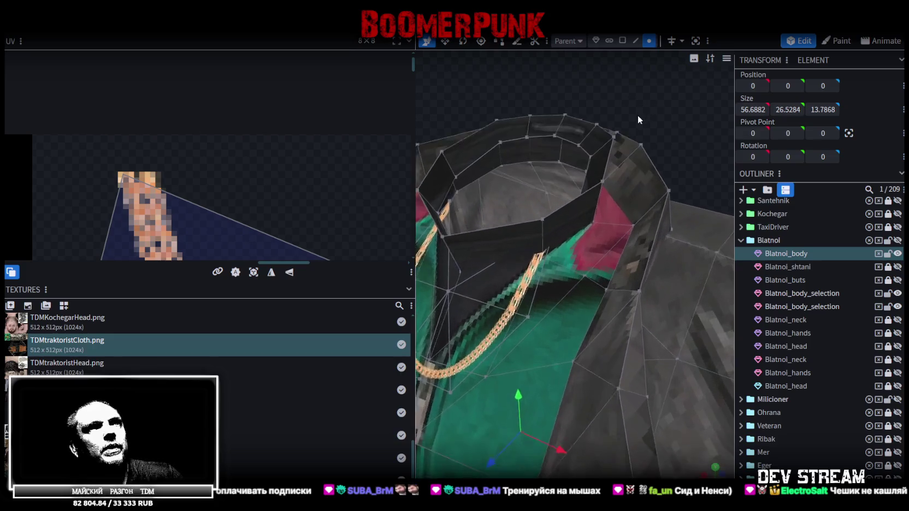
pyautogui.click(648, 41)
pyautogui.click(594, 219)
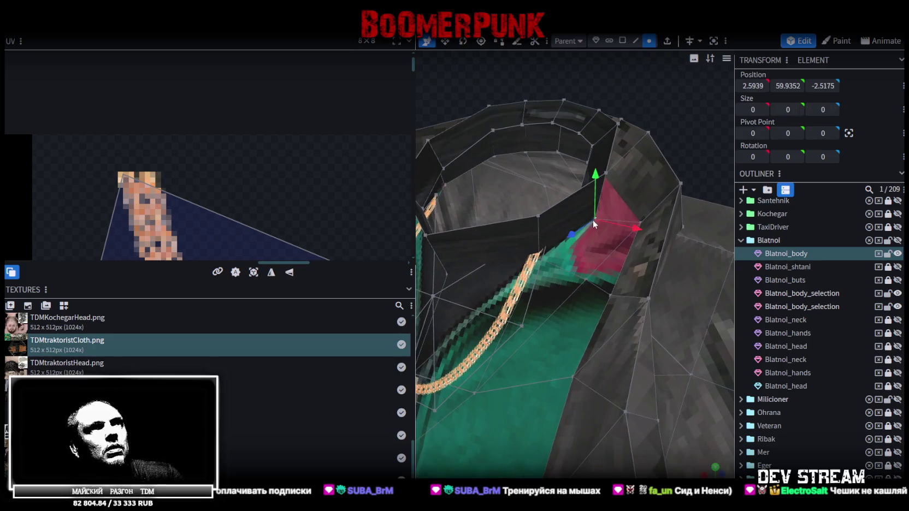
pyautogui.moveTo(526, 161)
pyautogui.mouseDown()
pyautogui.moveTo(537, 85)
pyautogui.moveTo(578, 123)
pyautogui.mouseUp()
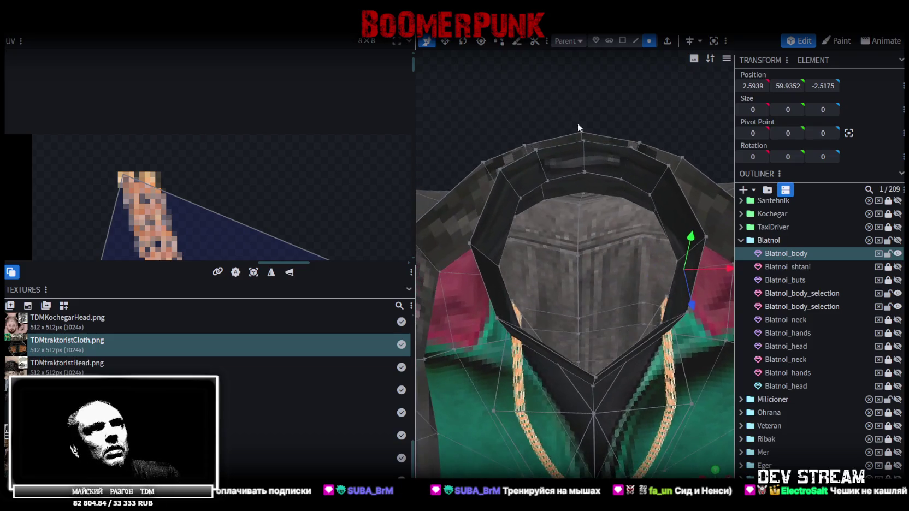
# - Merge the first pair of loose vertices at the collar front into one point
pyautogui.keyDown('shift'); pyautogui.click(664, 299); pyautogui.keyUp('shift')
pyautogui.rightClick(665, 298)
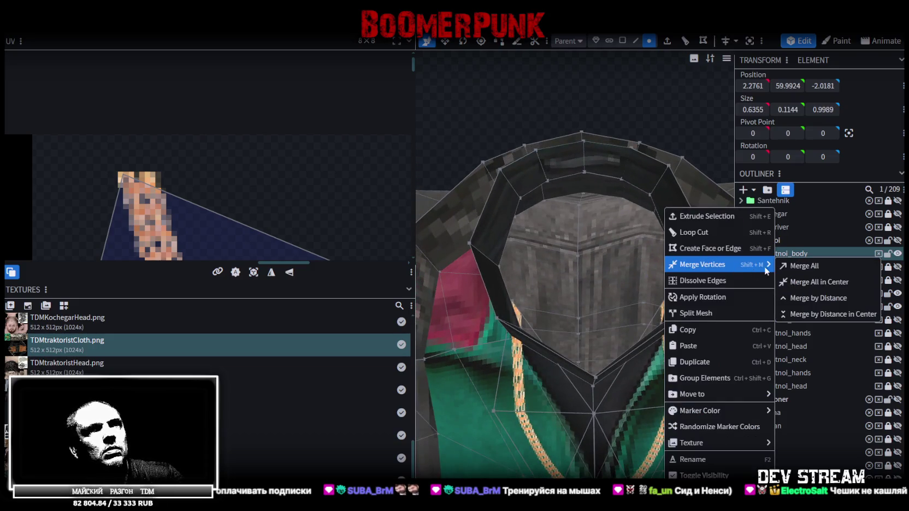
pyautogui.click(794, 266)
pyautogui.moveTo(570, 133); pyautogui.dragTo(563, 96)
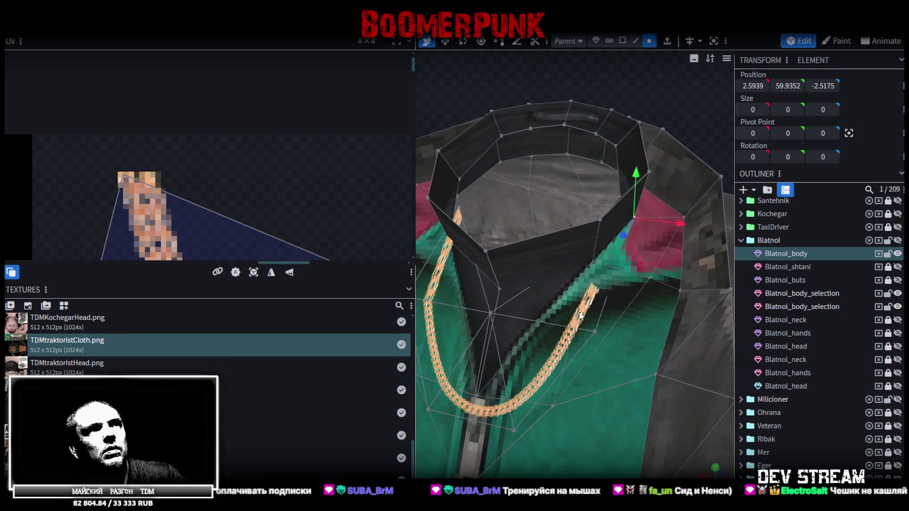
pyautogui.moveTo(450, 139)
pyautogui.mouseDown()
pyautogui.moveTo(442, 97)
pyautogui.moveTo(496, 97)
pyautogui.moveTo(422, 133)
pyautogui.mouseUp()
pyautogui.click(554, 229)
pyautogui.click(466, 147)
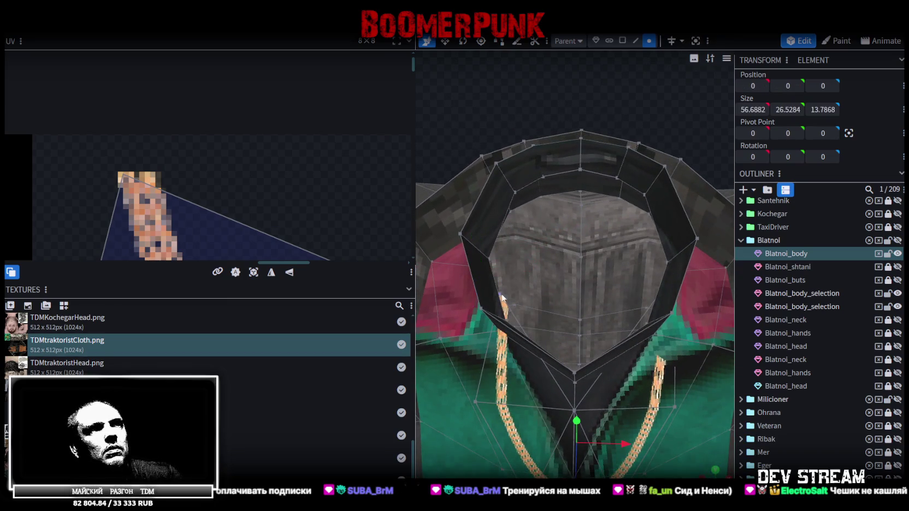
pyautogui.moveTo(467, 152); pyautogui.dragTo(487, 128)
# - Weld two more pairs of collar vertices with Merge All
pyautogui.click(531, 262)
pyautogui.moveTo(531, 262)
pyautogui.mouseDown()
pyautogui.moveTo(468, 155)
pyautogui.moveTo(520, 276)
pyautogui.mouseUp()
pyautogui.keyDown('shift'); pyautogui.click(492, 220); pyautogui.keyUp('shift')
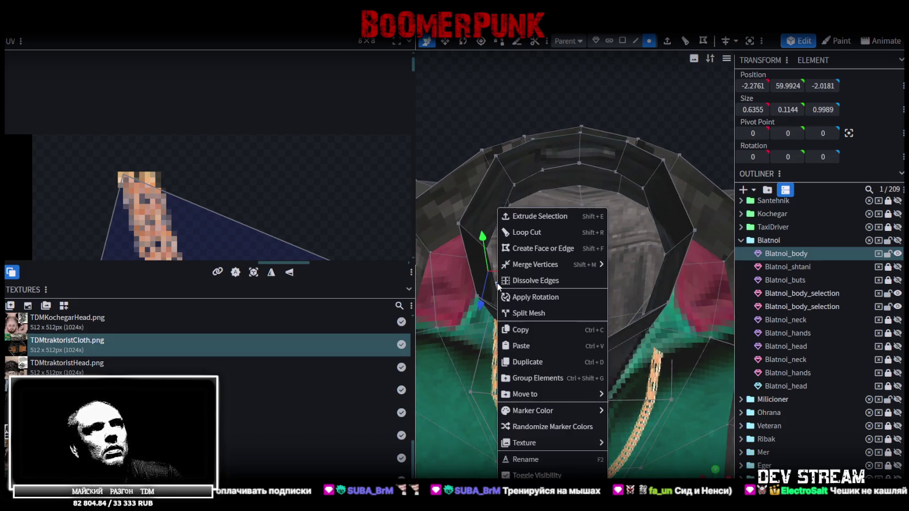
pyautogui.rightClick(497, 208)
pyautogui.click(634, 265)
pyautogui.moveTo(500, 215)
pyautogui.mouseDown()
pyautogui.moveTo(496, 145)
pyautogui.moveTo(515, 269)
pyautogui.mouseUp()
pyautogui.click(488, 259)
pyautogui.keyDown('shift'); pyautogui.click(523, 304); pyautogui.keyUp('shift')
pyautogui.rightClick(523, 305)
pyautogui.moveTo(561, 264)
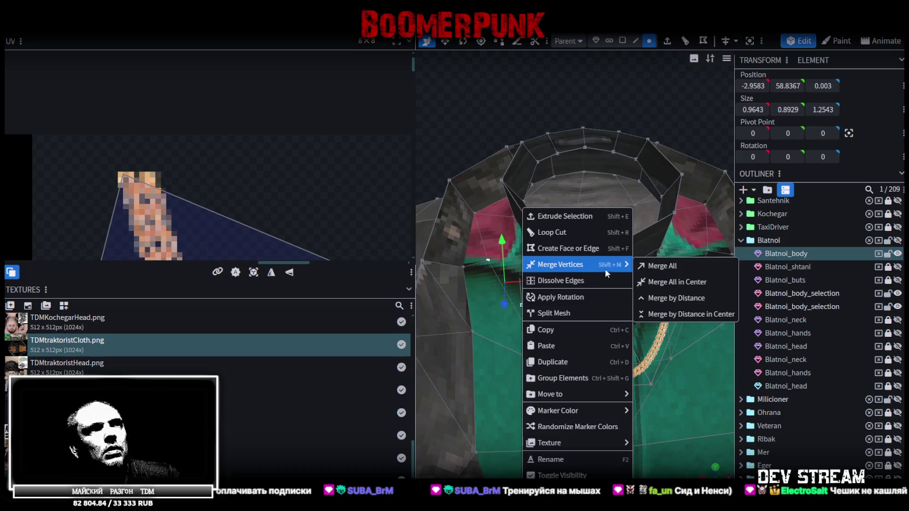
pyautogui.click(673, 272)
# - Weld another collar vertex pair and raise the resulting vertex slightly
pyautogui.moveTo(673, 272); pyautogui.dragTo(655, 255)
pyautogui.click(655, 256)
pyautogui.keyDown('shift'); pyautogui.click(625, 301); pyautogui.keyUp('shift')
pyautogui.rightClick(626, 301)
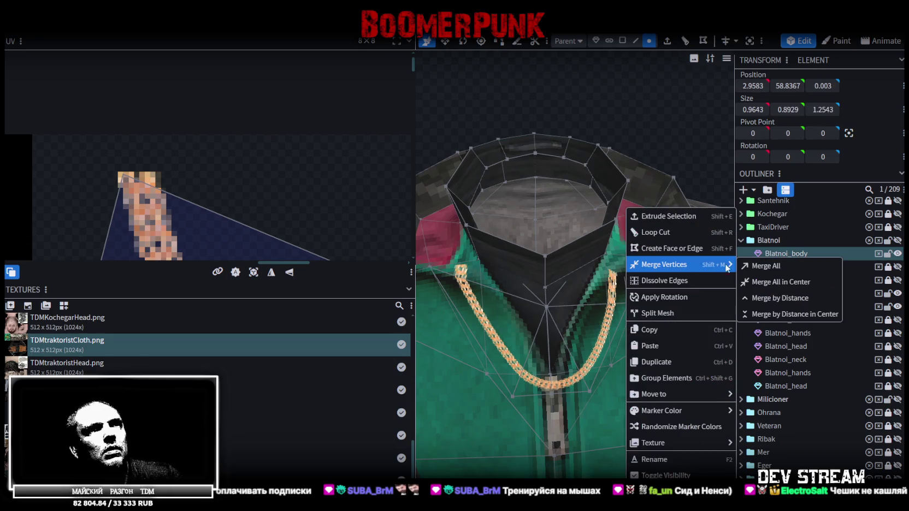
pyautogui.click(748, 268)
pyautogui.moveTo(633, 296)
pyautogui.mouseDown()
pyautogui.moveTo(561, 294)
pyautogui.moveTo(619, 120)
pyautogui.moveTo(662, 153)
pyautogui.moveTo(612, 137)
pyautogui.moveTo(519, 205)
pyautogui.moveTo(511, 221)
pyautogui.mouseUp()
pyautogui.moveTo(504, 160)
pyautogui.mouseDown()
pyautogui.moveTo(527, 151)
pyautogui.moveTo(525, 421)
pyautogui.mouseUp()
# - Merge two further vertex pairs lower along the collar
pyautogui.click(543, 382)
pyautogui.keyDown('shift'); pyautogui.click(568, 407); pyautogui.keyUp('shift')
pyautogui.rightClick(568, 406)
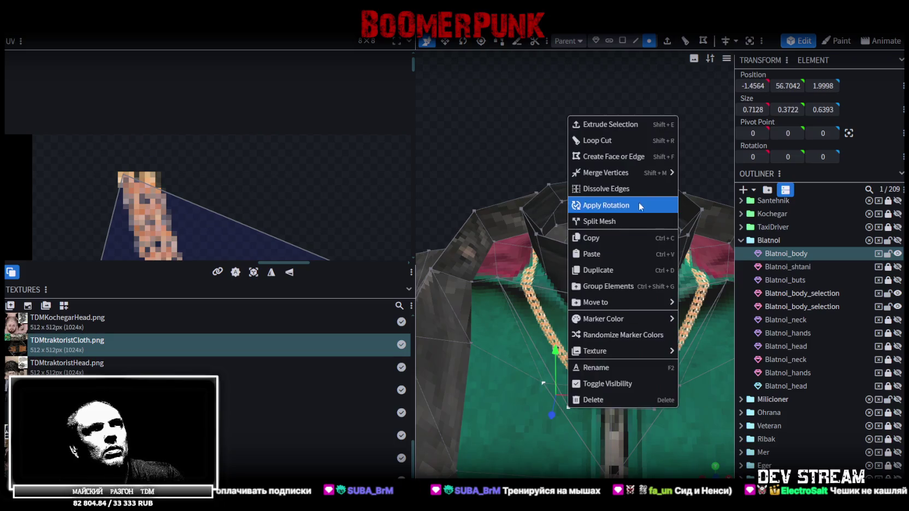
pyautogui.moveTo(606, 172)
pyautogui.click(696, 173)
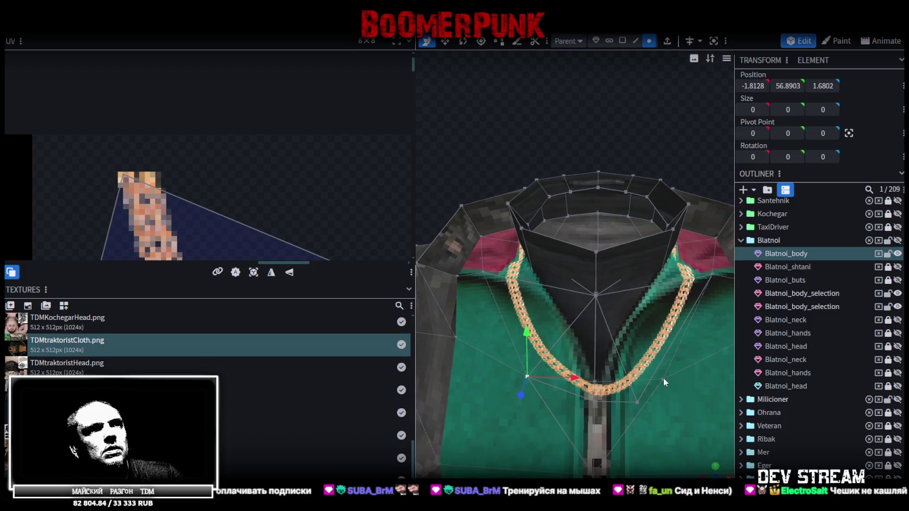
pyautogui.click(638, 402)
pyautogui.keyDown('shift'); pyautogui.click(637, 402); pyautogui.keyUp('shift')
pyautogui.rightClick(637, 401)
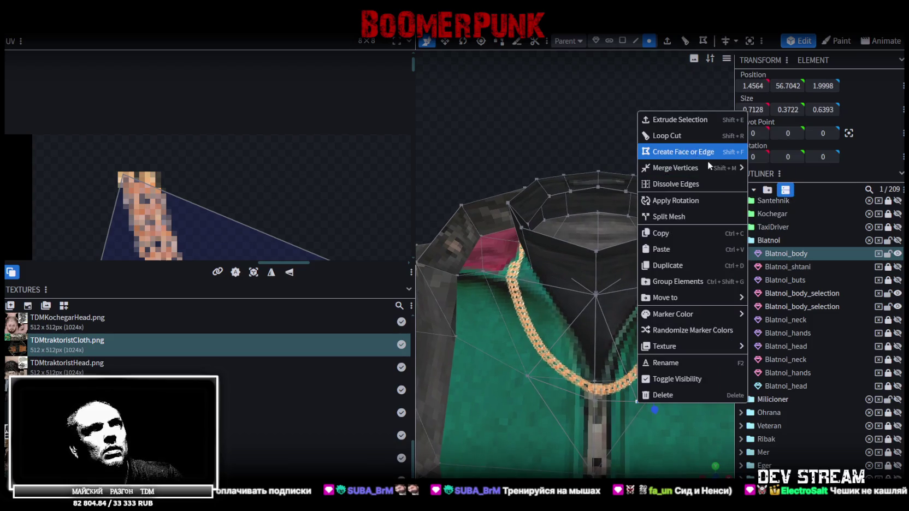
pyautogui.moveTo(676, 167)
pyautogui.click(765, 170)
# - Merge the vertex at the chain's bottom point with its neighbouring vertex
pyautogui.click(596, 382)
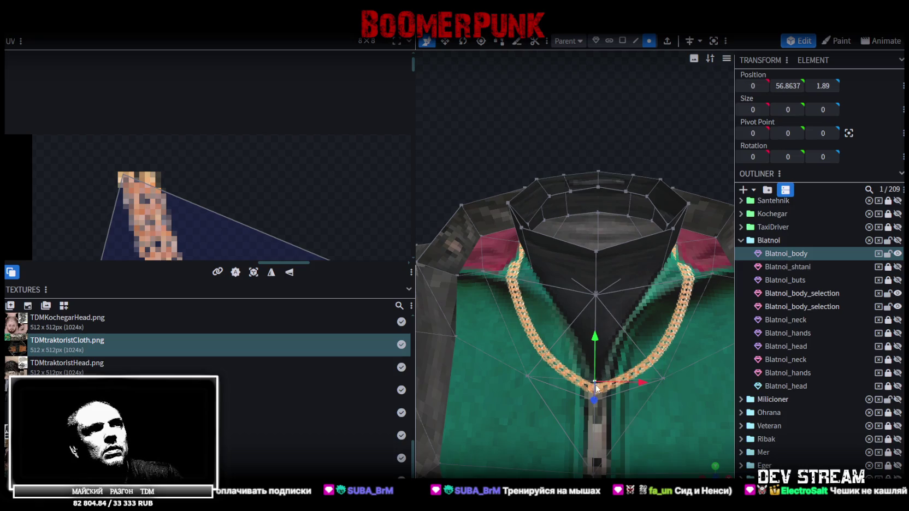
pyautogui.moveTo(494, 159); pyautogui.dragTo(466, 128)
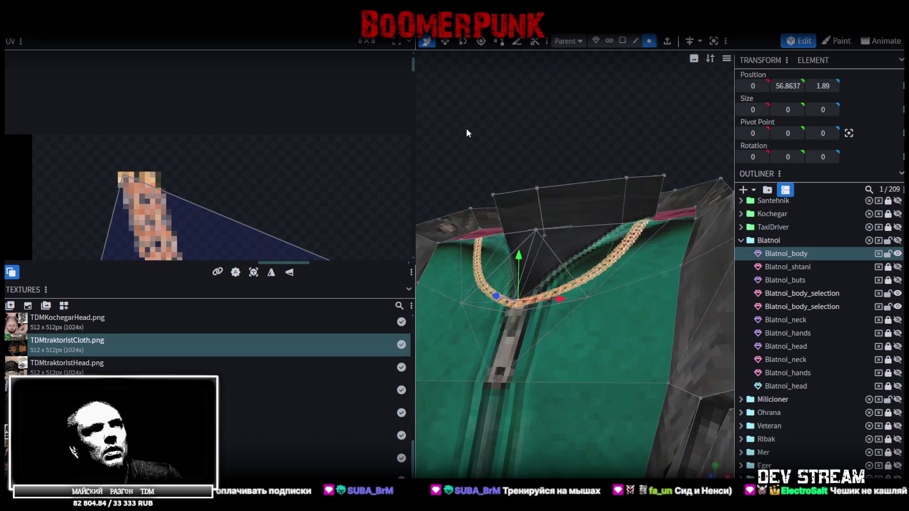
pyautogui.keyDown('shift'); pyautogui.click(511, 312); pyautogui.keyUp('shift')
pyautogui.rightClick(509, 312)
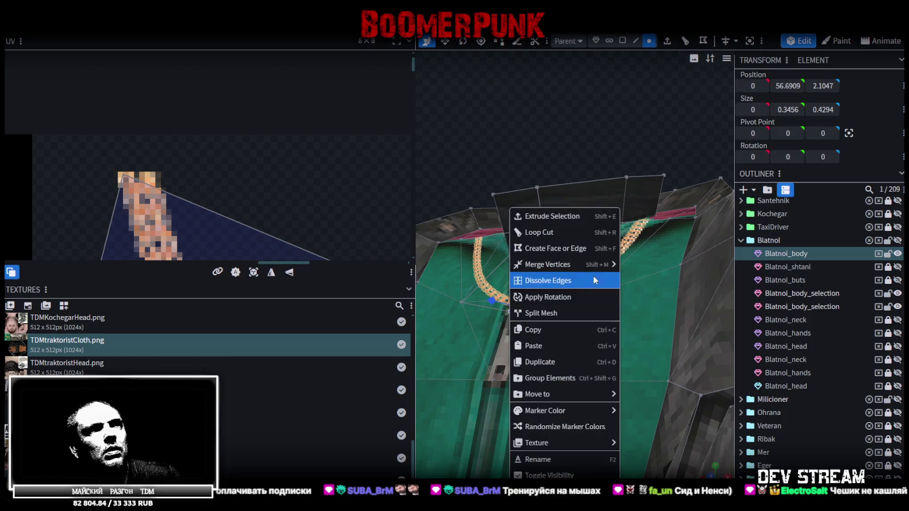
pyautogui.click(649, 265)
# - Lift the merged collar vertex up and back to 0, 59.3637, 0.89
pyautogui.moveTo(551, 197)
pyautogui.mouseDown()
pyautogui.moveTo(514, 166)
pyautogui.moveTo(549, 195)
pyautogui.moveTo(528, 198)
pyautogui.moveTo(497, 162)
pyautogui.moveTo(483, 162)
pyautogui.moveTo(479, 239)
pyautogui.moveTo(494, 194)
pyautogui.mouseUp()
pyautogui.click(491, 256)
pyautogui.moveTo(535, 172)
pyautogui.mouseDown()
pyautogui.moveTo(529, 150)
pyautogui.moveTo(562, 173)
pyautogui.moveTo(584, 168)
pyautogui.moveTo(546, 161)
pyautogui.moveTo(659, 158)
pyautogui.moveTo(629, 147)
pyautogui.moveTo(610, 124)
pyautogui.moveTo(653, 117)
pyautogui.mouseUp()
# - Inspect the collar in solid and UV-check shading, selecting the pink collar faces on both sides
pyautogui.press('z')
pyautogui.moveTo(665, 125); pyautogui.dragTo(667, 164)
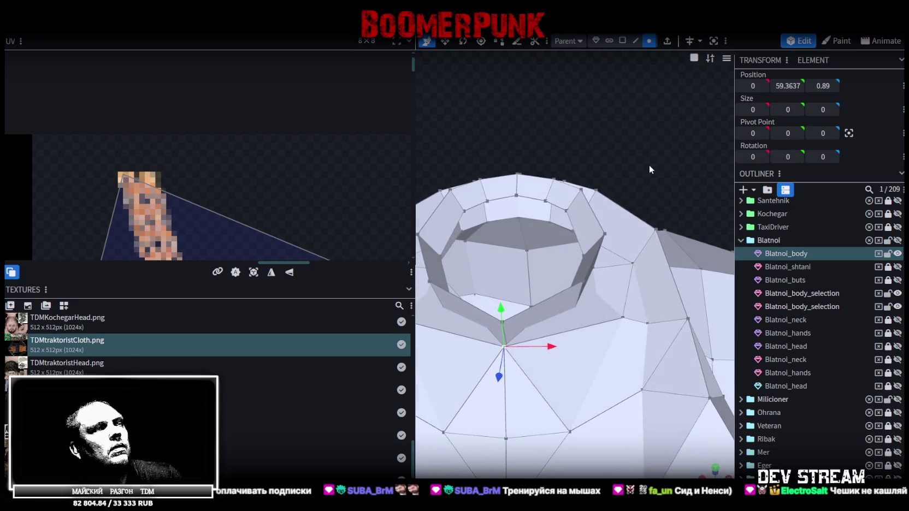
pyautogui.scroll(-3, 257, 235)
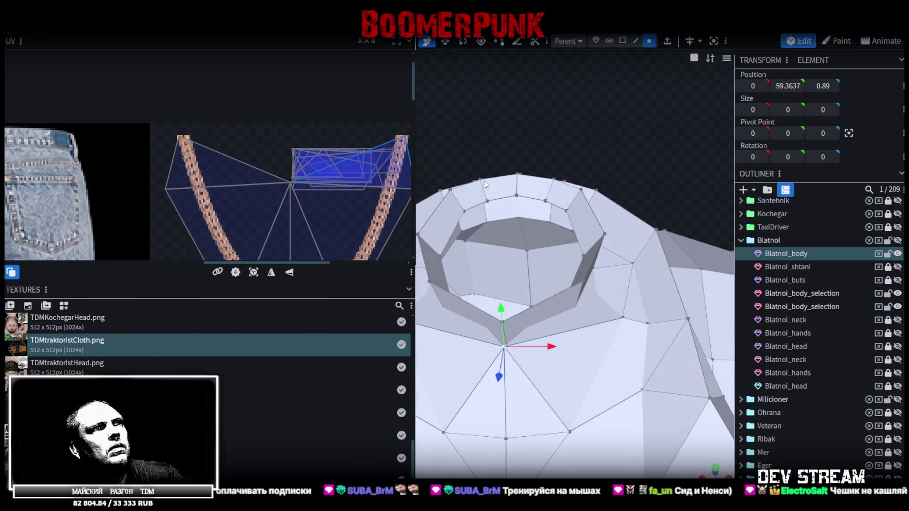
pyautogui.moveTo(632, 129)
pyautogui.mouseDown()
pyautogui.moveTo(682, 108)
pyautogui.moveTo(647, 127)
pyautogui.mouseUp()
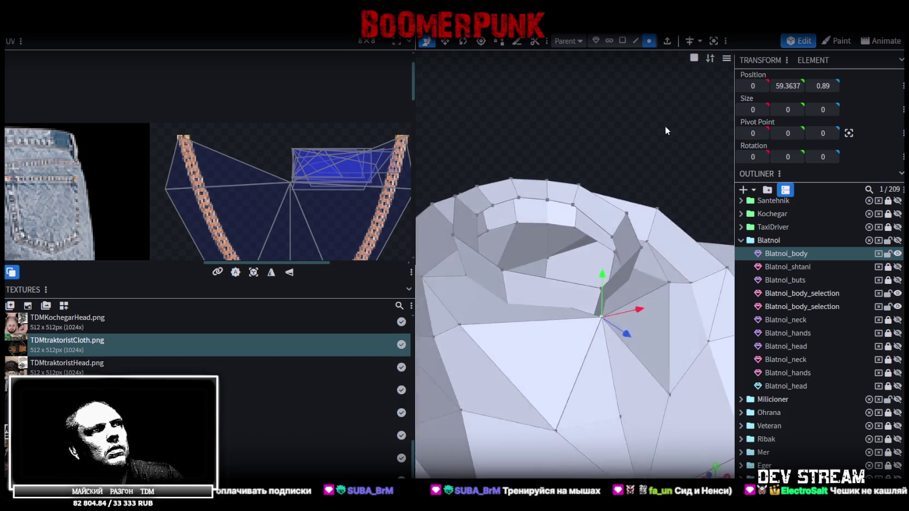
pyautogui.moveTo(648, 127); pyautogui.dragTo(591, 131)
pyautogui.press('z')
pyautogui.press('z')
pyautogui.press('z')
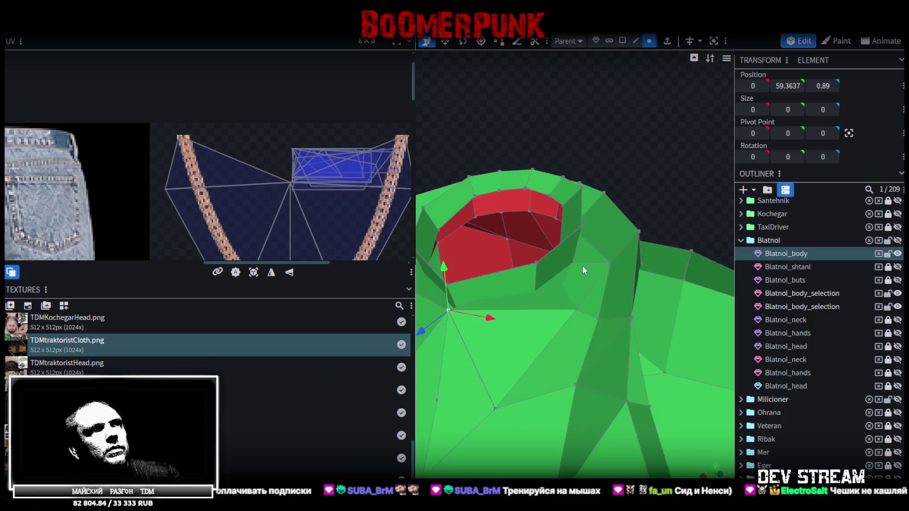
pyautogui.press('z')
pyautogui.click(573, 263)
pyautogui.click(578, 307)
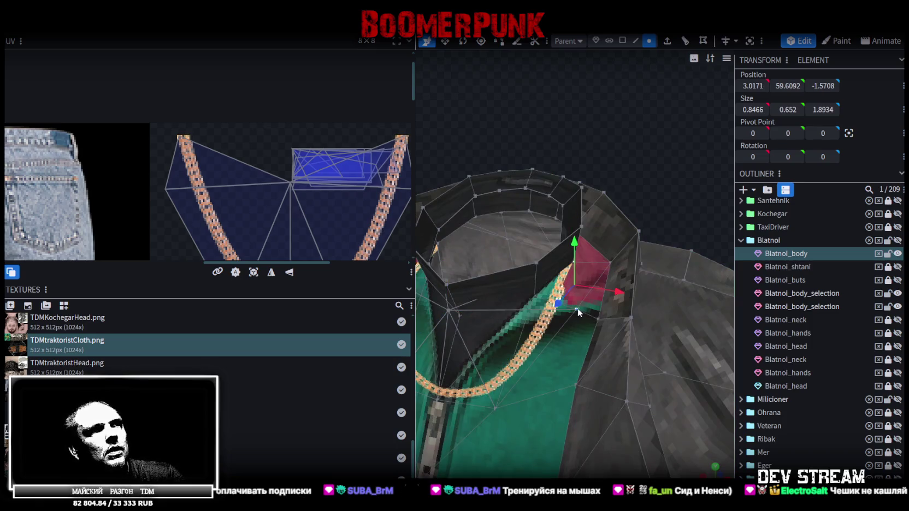
pyautogui.moveTo(614, 165)
pyautogui.mouseDown()
pyautogui.moveTo(694, 127)
pyautogui.moveTo(526, 278)
pyautogui.mouseUp()
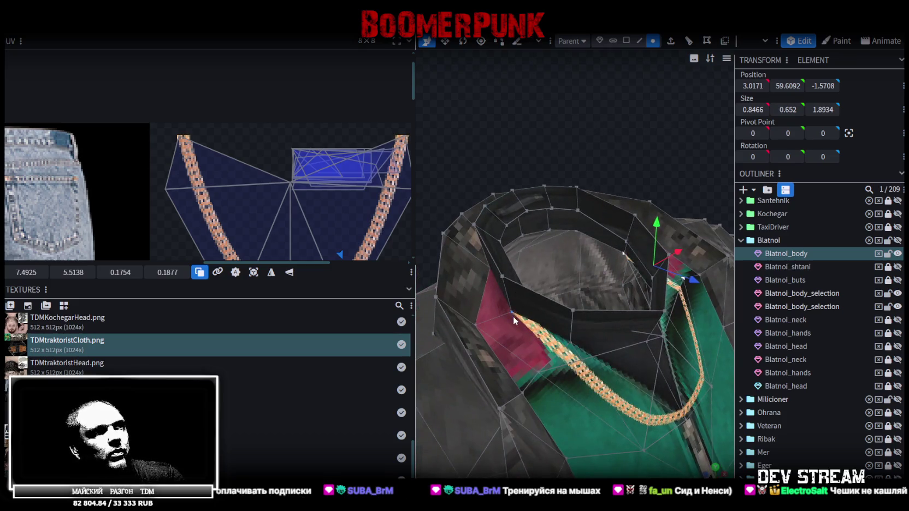
pyautogui.click(538, 371)
pyautogui.moveTo(540, 369)
pyautogui.mouseDown()
pyautogui.moveTo(589, 165)
pyautogui.moveTo(559, 132)
pyautogui.moveTo(520, 134)
pyautogui.moveTo(494, 115)
pyautogui.moveTo(498, 105)
pyautogui.moveTo(531, 111)
pyautogui.moveTo(547, 98)
pyautogui.moveTo(563, 109)
pyautogui.mouseUp()
# - Lower the collar front vertex by 1.1, raise it again, then push it back 0.4 to 0, 59.2637, 0.49
pyautogui.click(604, 205)
pyautogui.moveTo(601, 164)
pyautogui.mouseDown()
pyautogui.moveTo(595, 210)
pyautogui.moveTo(598, 197)
pyautogui.mouseUp()
pyautogui.moveTo(595, 124)
pyautogui.mouseDown()
pyautogui.moveTo(525, 128)
pyautogui.moveTo(626, 224)
pyautogui.moveTo(590, 312)
pyautogui.mouseUp()
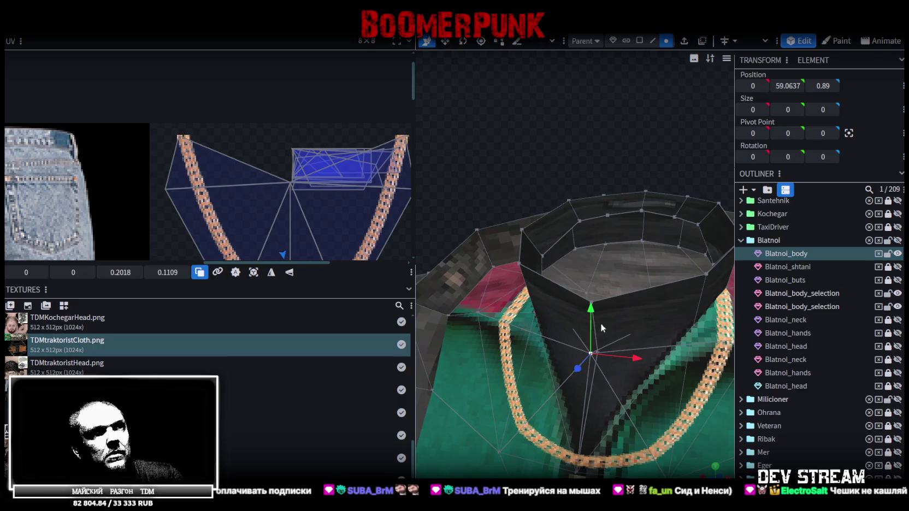
pyautogui.moveTo(591, 312)
pyautogui.mouseDown()
pyautogui.moveTo(595, 280)
pyautogui.moveTo(543, 165)
pyautogui.moveTo(572, 140)
pyautogui.moveTo(530, 122)
pyautogui.moveTo(475, 224)
pyautogui.mouseUp()
pyautogui.moveTo(445, 283)
pyautogui.mouseDown()
pyautogui.moveTo(470, 283)
pyautogui.moveTo(486, 157)
pyautogui.moveTo(565, 182)
pyautogui.mouseUp()
# - Drag and slide the chest UV points in the UV editor so they sit over the gold chain texture
pyautogui.scroll(-2, 290, 200)
pyautogui.scroll(-2, 302, 166)
pyautogui.scroll(2, 282, 195)
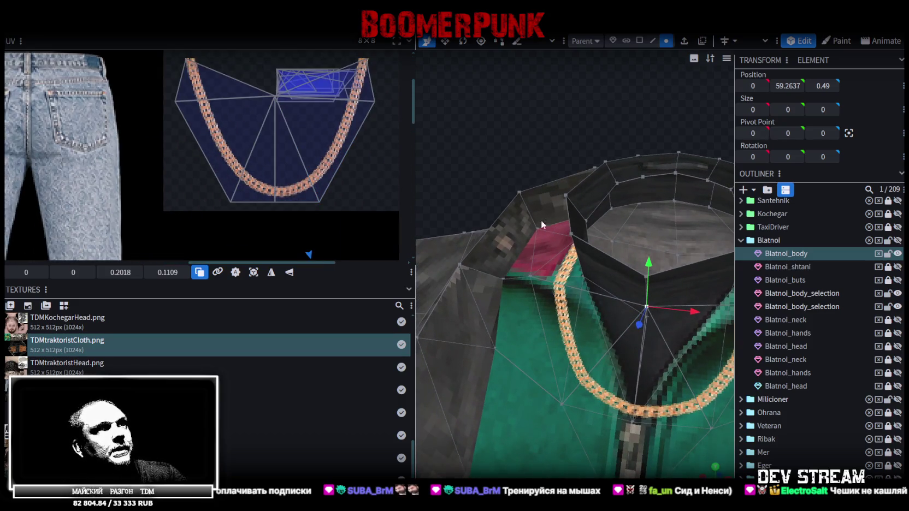
pyautogui.scroll(-2, 267, 182)
pyautogui.click(247, 195)
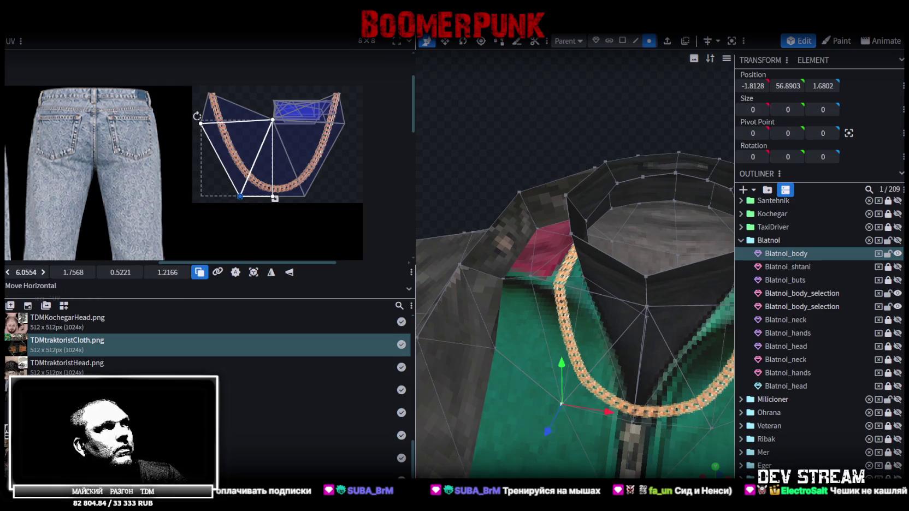
pyautogui.moveTo(26, 272); pyautogui.dragTo(20, 272)
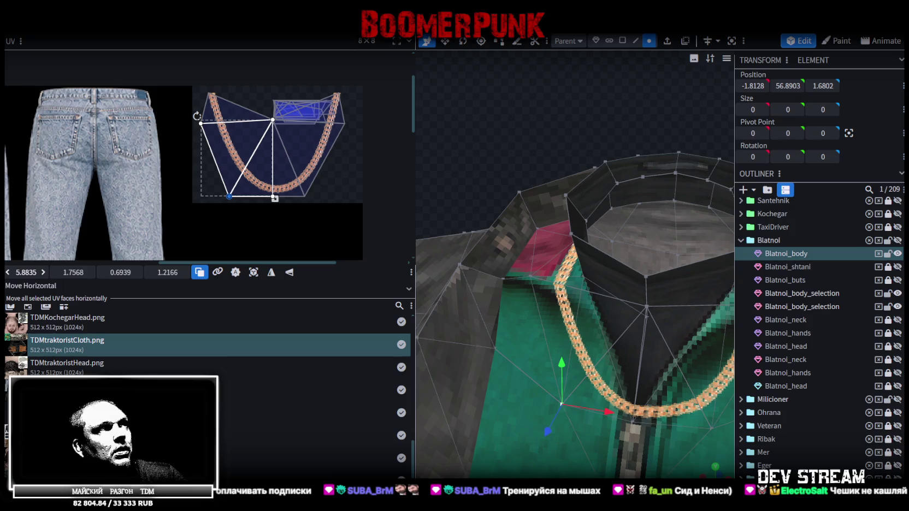
pyautogui.moveTo(201, 202); pyautogui.dragTo(212, 153)
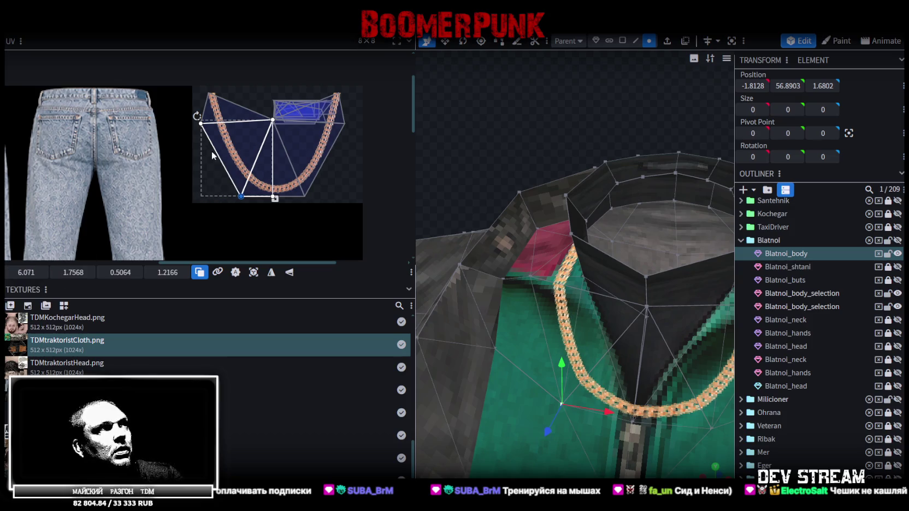
pyautogui.click(196, 116)
pyautogui.click(196, 117)
pyautogui.click(196, 116)
pyautogui.click(196, 116)
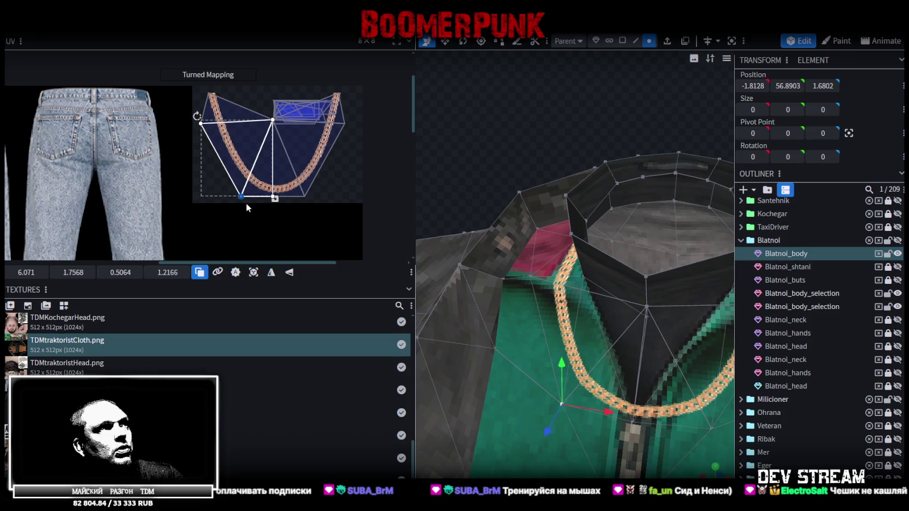
pyautogui.moveTo(246, 207); pyautogui.dragTo(182, 117)
pyautogui.moveTo(26, 273); pyautogui.dragTo(16, 273)
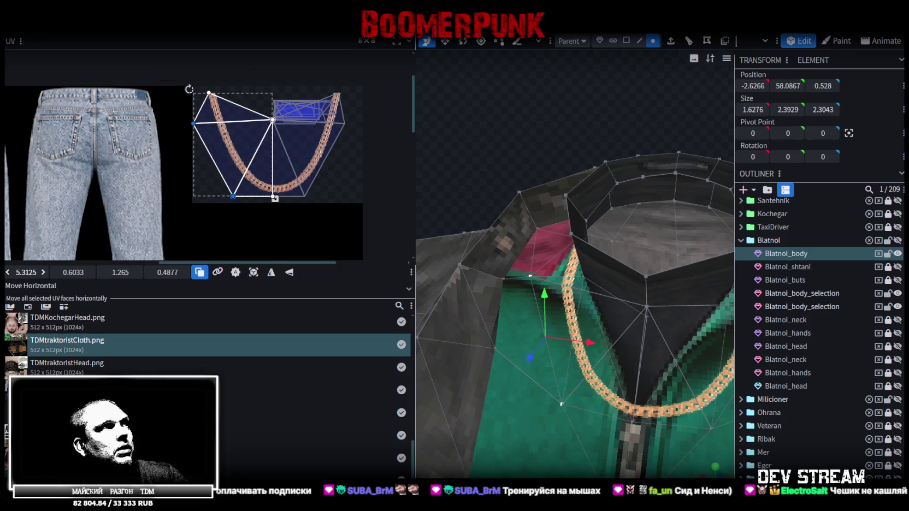
pyautogui.moveTo(229, 224)
pyautogui.mouseDown()
pyautogui.moveTo(301, 156)
pyautogui.moveTo(303, 142)
pyautogui.mouseUp()
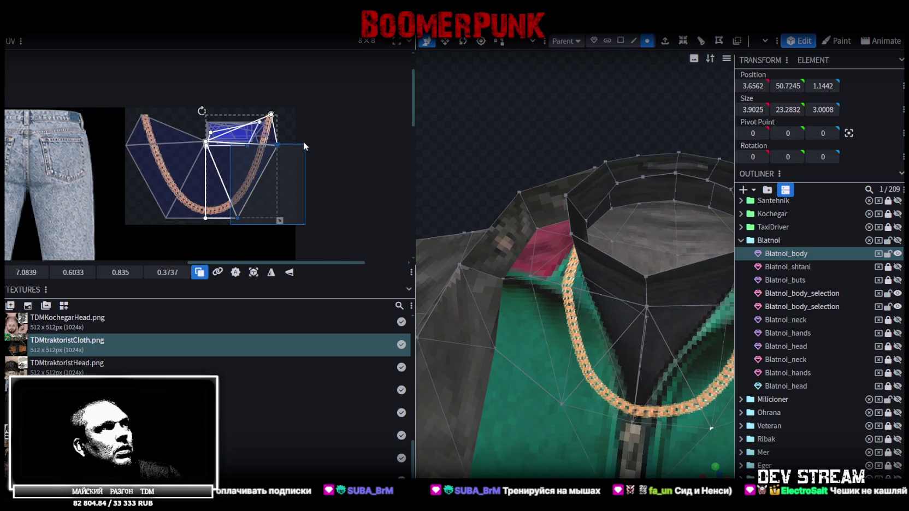
# - In face selection mode, select the faces below the neck rim and move their UV island off the chain
pyautogui.scroll(2, 220, 119)
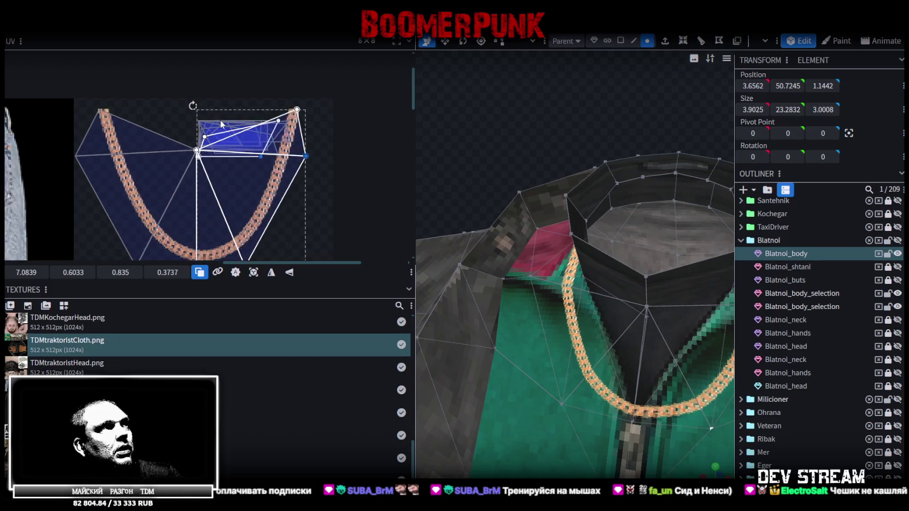
pyautogui.scroll(1, 220, 119)
pyautogui.moveTo(163, 101); pyautogui.dragTo(299, 211)
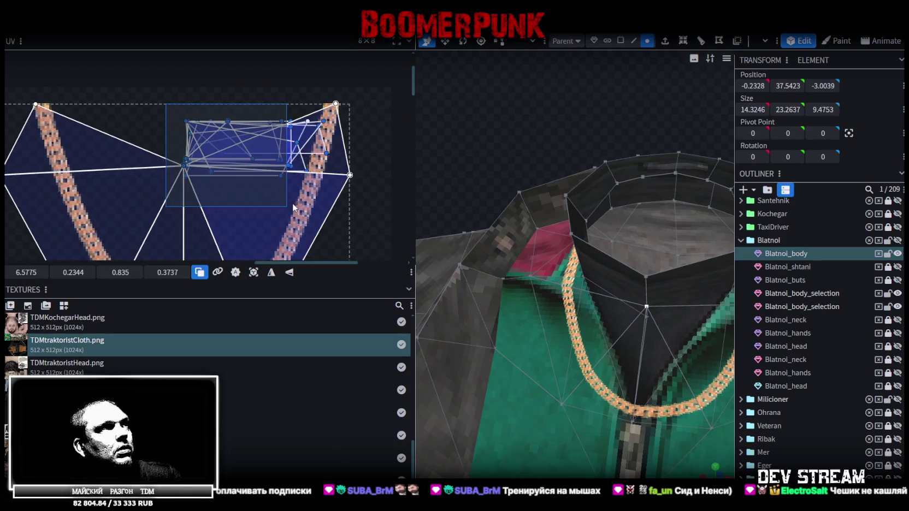
pyautogui.click(619, 42)
pyautogui.scroll(-3, 559, 147)
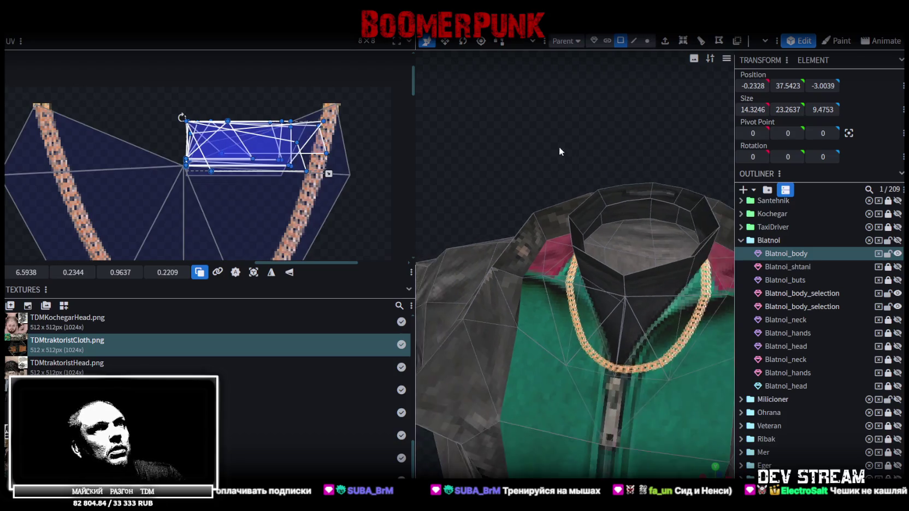
pyautogui.press('z')
pyautogui.press('z')
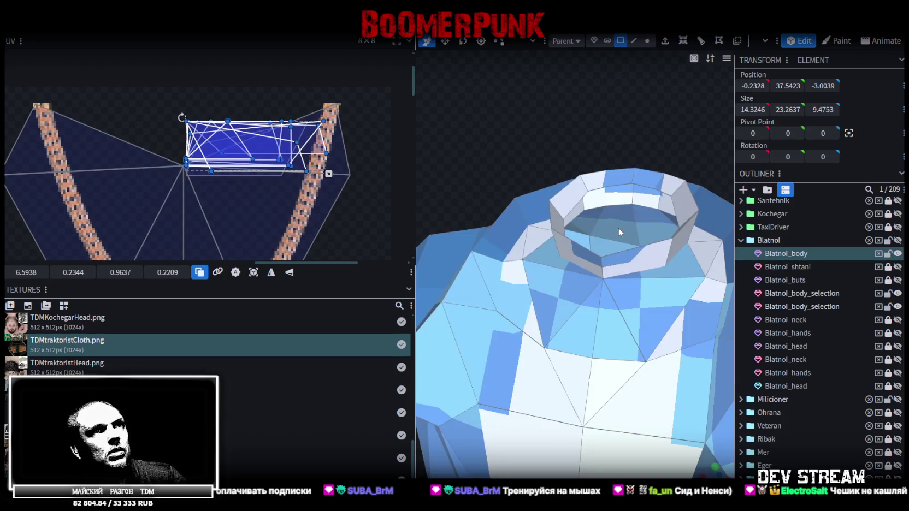
pyautogui.press('z')
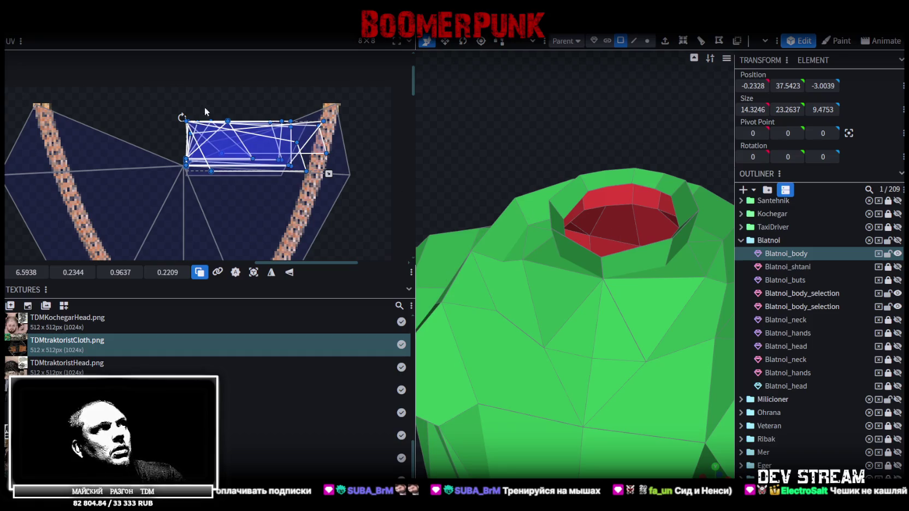
pyautogui.click(582, 298)
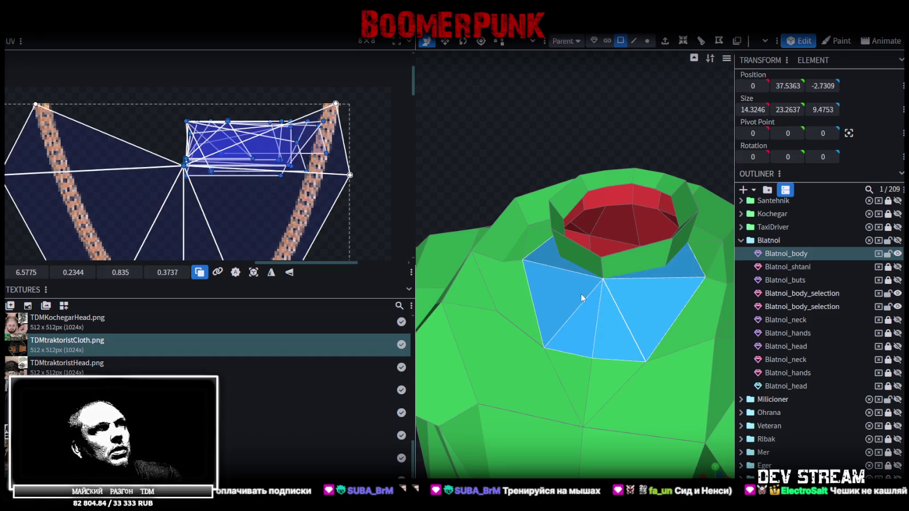
pyautogui.click(676, 276)
pyautogui.moveTo(274, 146); pyautogui.dragTo(81, 139)
# - Select the triangular chest face and the quad beside it, and box-select their UV points over the chain
pyautogui.moveTo(481, 132)
pyautogui.mouseDown()
pyautogui.moveTo(497, 109)
pyautogui.moveTo(514, 107)
pyautogui.moveTo(510, 119)
pyautogui.moveTo(582, 300)
pyautogui.mouseUp()
pyautogui.click(584, 295)
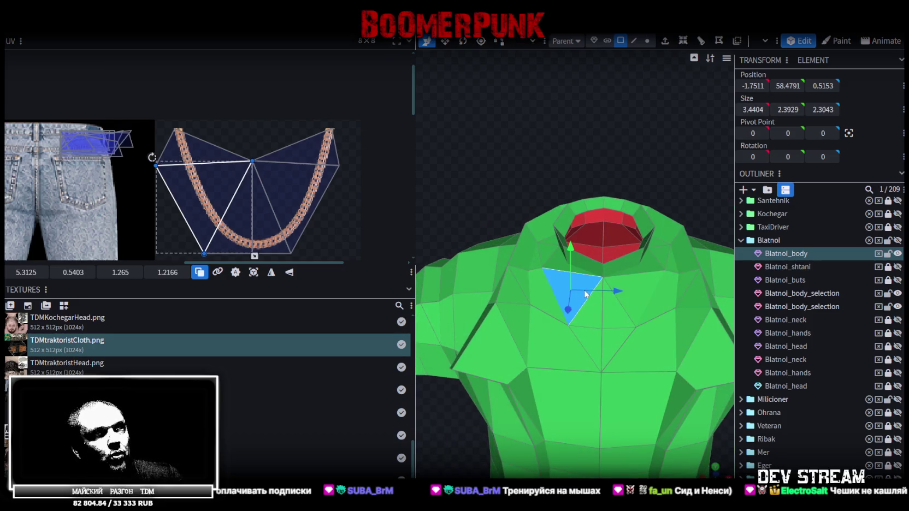
pyautogui.click(323, 191)
pyautogui.moveTo(249, 223); pyautogui.dragTo(327, 117)
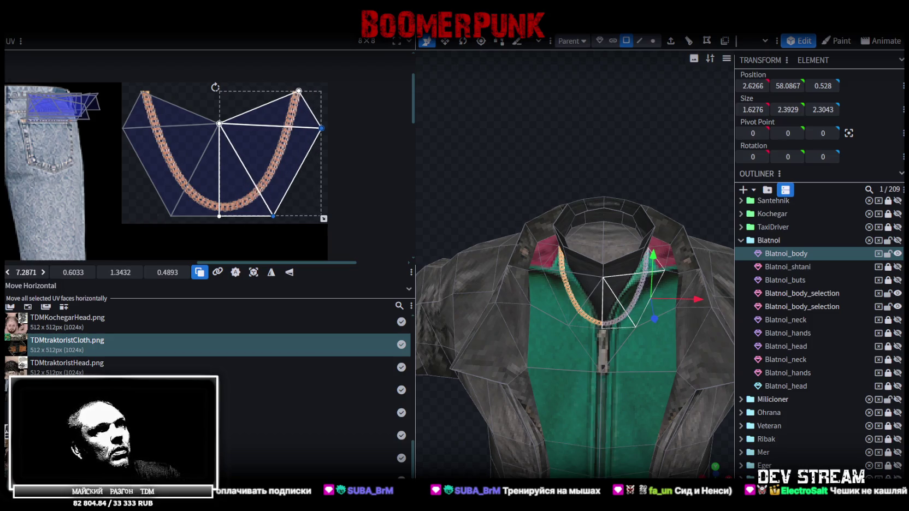
pyautogui.scroll(-3, 813, 409)
pyautogui.moveTo(643, 153)
pyautogui.mouseDown()
pyautogui.moveTo(532, 131)
pyautogui.moveTo(576, 114)
pyautogui.moveTo(663, 105)
pyautogui.moveTo(687, 134)
pyautogui.moveTo(635, 162)
pyautogui.moveTo(553, 175)
pyautogui.moveTo(608, 162)
pyautogui.moveTo(597, 303)
pyautogui.moveTo(513, 213)
pyautogui.moveTo(577, 301)
pyautogui.moveTo(640, 286)
pyautogui.moveTo(613, 211)
pyautogui.moveTo(606, 252)
pyautogui.moveTo(585, 260)
pyautogui.mouseUp()
# - Move the wrist cuff down 2 on Y, back 2 on Z, 1 along X, then 0.1 further on Z
pyautogui.click(612, 213)
pyautogui.moveTo(507, 94); pyautogui.dragTo(507, 147)
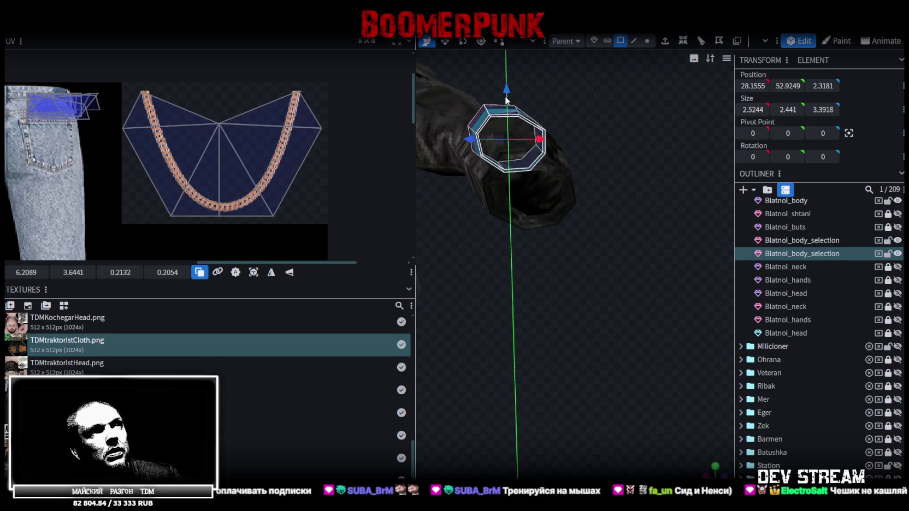
pyautogui.moveTo(633, 234)
pyautogui.mouseDown()
pyautogui.moveTo(596, 214)
pyautogui.moveTo(610, 209)
pyautogui.moveTo(479, 94)
pyautogui.moveTo(474, 130)
pyautogui.mouseUp()
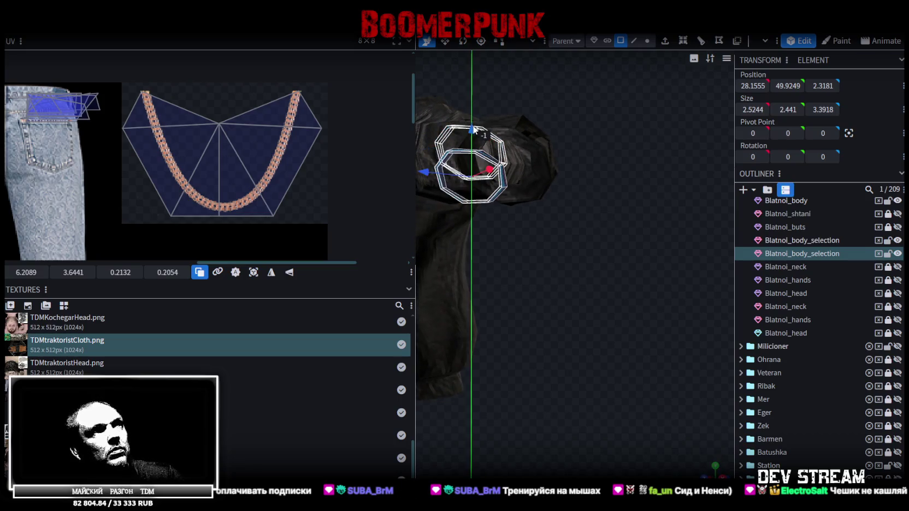
pyautogui.moveTo(584, 295)
pyautogui.mouseDown()
pyautogui.moveTo(625, 360)
pyautogui.moveTo(603, 362)
pyautogui.mouseUp()
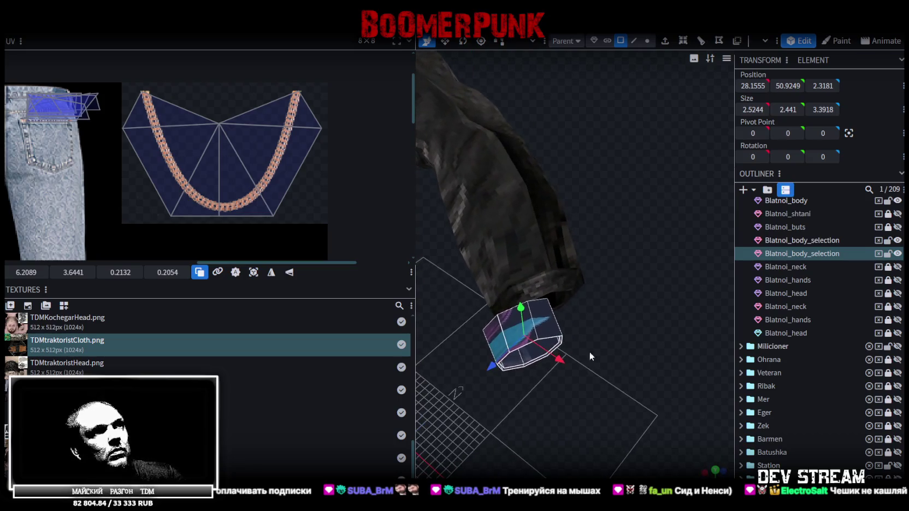
pyautogui.moveTo(493, 367); pyautogui.dragTo(529, 343)
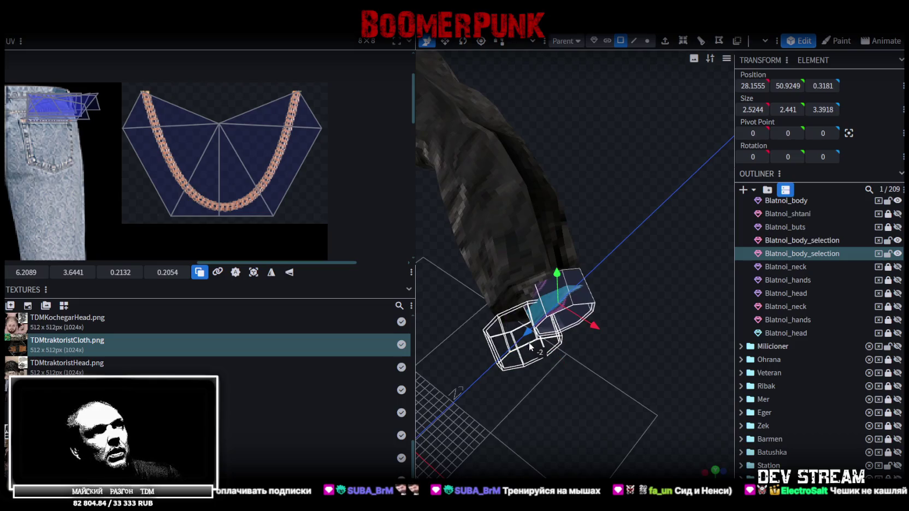
pyautogui.moveTo(594, 324); pyautogui.dragTo(568, 309)
pyautogui.moveTo(638, 329)
pyautogui.mouseDown()
pyautogui.moveTo(601, 275)
pyautogui.moveTo(625, 262)
pyautogui.moveTo(696, 294)
pyautogui.moveTo(678, 311)
pyautogui.moveTo(657, 299)
pyautogui.moveTo(581, 321)
pyautogui.moveTo(605, 287)
pyautogui.moveTo(610, 250)
pyautogui.moveTo(653, 293)
pyautogui.moveTo(567, 340)
pyautogui.moveTo(642, 307)
pyautogui.moveTo(583, 304)
pyautogui.moveTo(603, 289)
pyautogui.moveTo(522, 295)
pyautogui.moveTo(566, 325)
pyautogui.moveTo(574, 290)
pyautogui.moveTo(606, 319)
pyautogui.moveTo(622, 316)
pyautogui.moveTo(635, 297)
pyautogui.moveTo(661, 295)
pyautogui.moveTo(584, 298)
pyautogui.moveTo(595, 322)
pyautogui.moveTo(562, 356)
pyautogui.moveTo(582, 369)
pyautogui.moveTo(582, 312)
pyautogui.moveTo(569, 347)
pyautogui.moveTo(557, 342)
pyautogui.moveTo(594, 345)
pyautogui.moveTo(606, 325)
pyautogui.moveTo(595, 331)
pyautogui.moveTo(593, 352)
pyautogui.mouseUp()
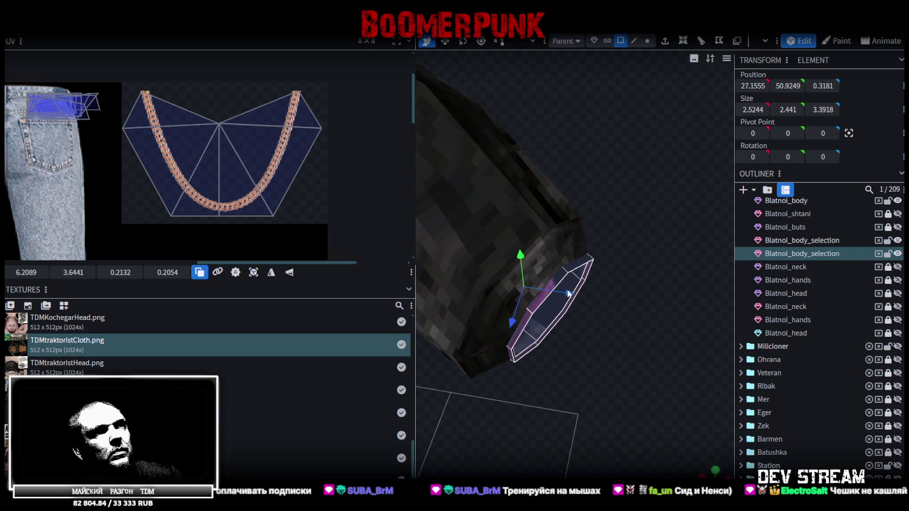
pyautogui.moveTo(567, 295)
pyautogui.mouseDown()
pyautogui.moveTo(586, 337)
pyautogui.moveTo(585, 314)
pyautogui.moveTo(545, 274)
pyautogui.moveTo(605, 344)
pyautogui.moveTo(552, 386)
pyautogui.moveTo(563, 345)
pyautogui.moveTo(573, 337)
pyautogui.moveTo(565, 379)
pyautogui.mouseUp()
pyautogui.moveTo(484, 229)
pyautogui.mouseDown()
pyautogui.moveTo(563, 400)
pyautogui.moveTo(585, 416)
pyautogui.moveTo(572, 326)
pyautogui.moveTo(590, 338)
pyautogui.moveTo(559, 364)
pyautogui.moveTo(577, 331)
pyautogui.moveTo(554, 317)
pyautogui.moveTo(516, 327)
pyautogui.moveTo(514, 339)
pyautogui.moveTo(574, 363)
pyautogui.moveTo(594, 360)
pyautogui.moveTo(573, 343)
pyautogui.moveTo(583, 360)
pyautogui.moveTo(606, 352)
pyautogui.moveTo(603, 330)
pyautogui.moveTo(621, 314)
pyautogui.moveTo(613, 352)
pyautogui.moveTo(553, 367)
pyautogui.moveTo(549, 375)
pyautogui.moveTo(572, 367)
pyautogui.moveTo(581, 344)
pyautogui.moveTo(549, 370)
pyautogui.moveTo(523, 366)
pyautogui.mouseUp()
pyautogui.press('KP_0')
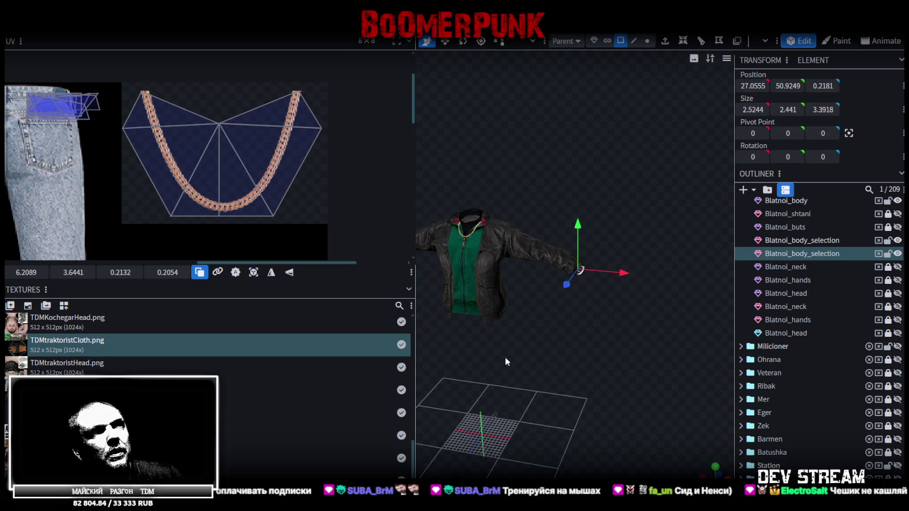
# - Delete the duplicate cuff piece, then select the sleeve-end faces and push them slightly on X and 0.5 back on Z
pyautogui.scroll(2, 546, 339)
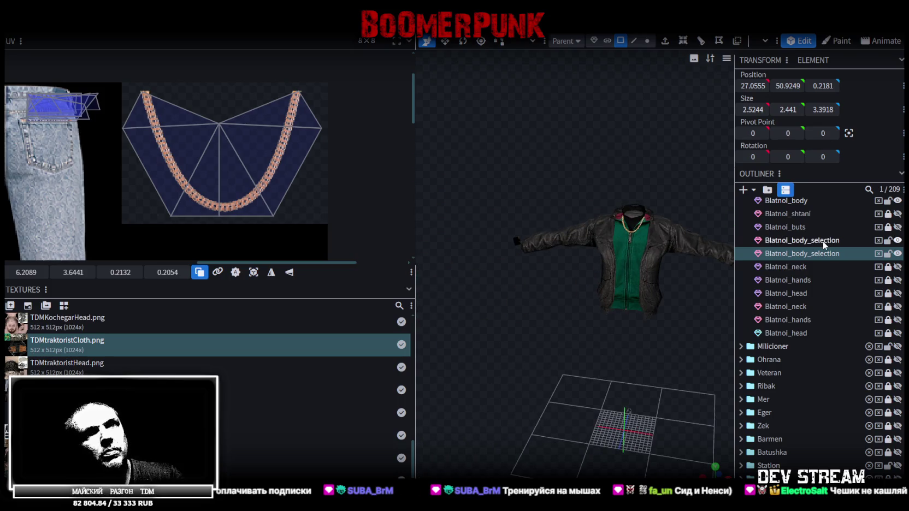
pyautogui.press('Delete')
pyautogui.moveTo(543, 248)
pyautogui.mouseDown()
pyautogui.moveTo(618, 296)
pyautogui.moveTo(636, 335)
pyautogui.moveTo(617, 316)
pyautogui.mouseUp()
pyautogui.click(573, 262)
pyautogui.moveTo(573, 263)
pyautogui.mouseDown()
pyautogui.moveTo(547, 324)
pyautogui.moveTo(639, 133)
pyautogui.mouseUp()
pyautogui.moveTo(606, 229)
pyautogui.mouseDown()
pyautogui.moveTo(596, 293)
pyautogui.moveTo(536, 342)
pyautogui.mouseUp()
pyautogui.moveTo(647, 271); pyautogui.dragTo(654, 292)
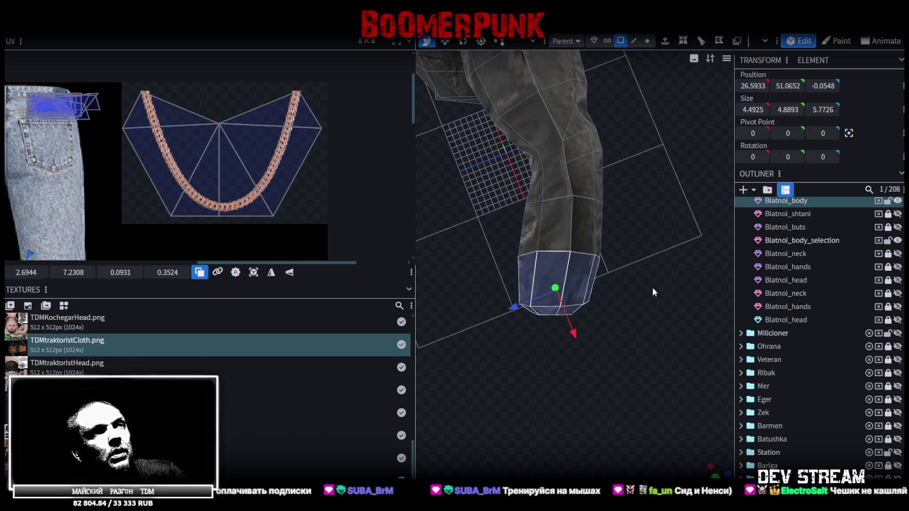
pyautogui.moveTo(626, 239)
pyautogui.mouseDown()
pyautogui.moveTo(631, 270)
pyautogui.moveTo(660, 196)
pyautogui.moveTo(672, 209)
pyautogui.moveTo(673, 307)
pyautogui.moveTo(573, 312)
pyautogui.moveTo(593, 310)
pyautogui.mouseUp()
pyautogui.moveTo(668, 369); pyautogui.dragTo(496, 295)
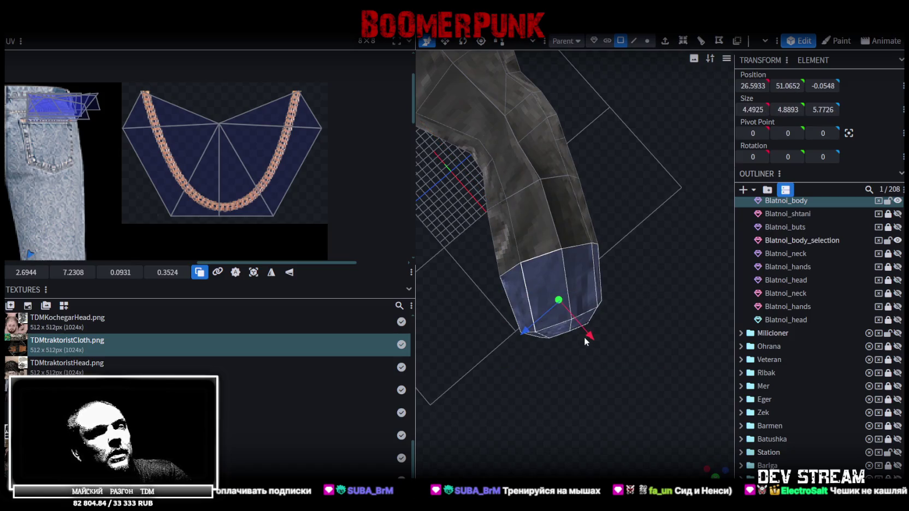
pyautogui.moveTo(591, 335); pyautogui.dragTo(585, 330)
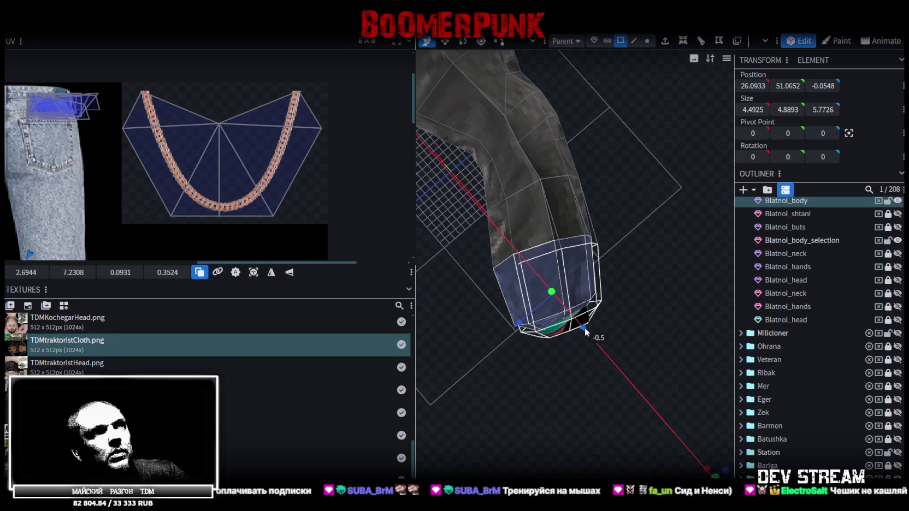
pyautogui.moveTo(524, 323); pyautogui.dragTo(529, 320)
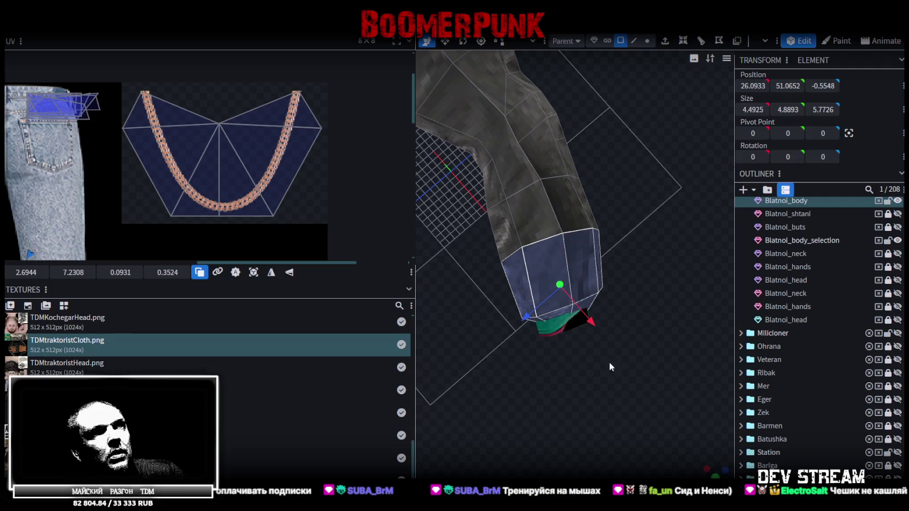
pyautogui.moveTo(588, 365); pyautogui.dragTo(547, 343)
# - Move the green cuff ring 0.5 along X into the sleeve, center it on Z and raise it 0.25
pyautogui.moveTo(484, 362)
pyautogui.mouseDown()
pyautogui.moveTo(653, 307)
pyautogui.moveTo(617, 324)
pyautogui.moveTo(645, 232)
pyautogui.moveTo(632, 249)
pyautogui.moveTo(652, 366)
pyautogui.mouseUp()
pyautogui.moveTo(620, 322); pyautogui.dragTo(622, 320)
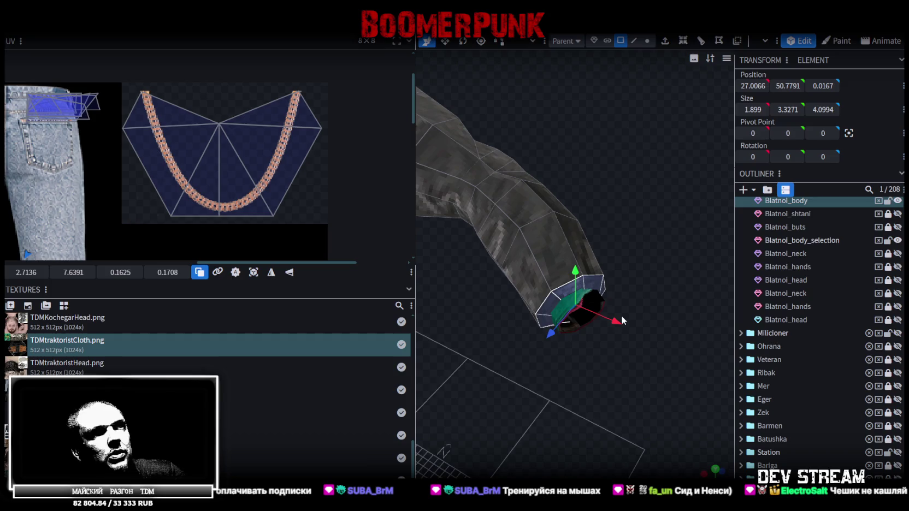
pyautogui.moveTo(612, 318)
pyautogui.mouseDown()
pyautogui.moveTo(626, 343)
pyautogui.moveTo(588, 363)
pyautogui.mouseUp()
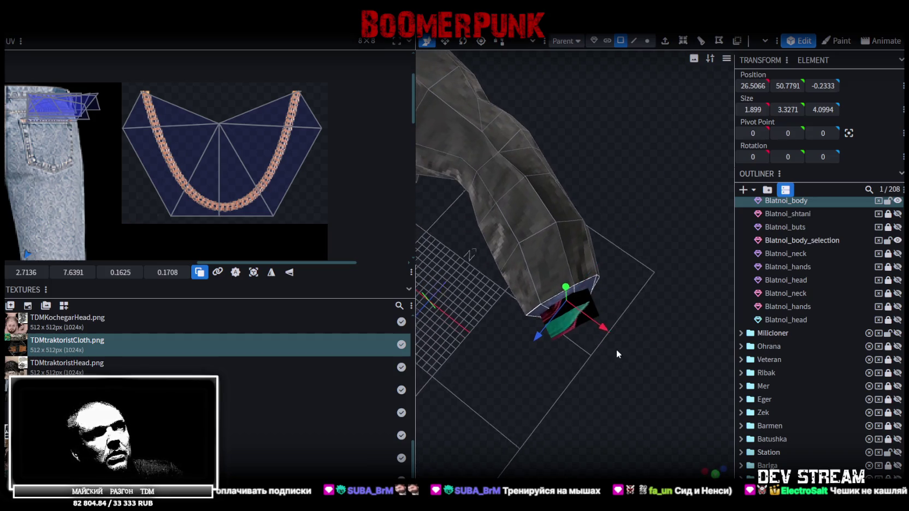
pyautogui.moveTo(616, 351); pyautogui.dragTo(520, 276)
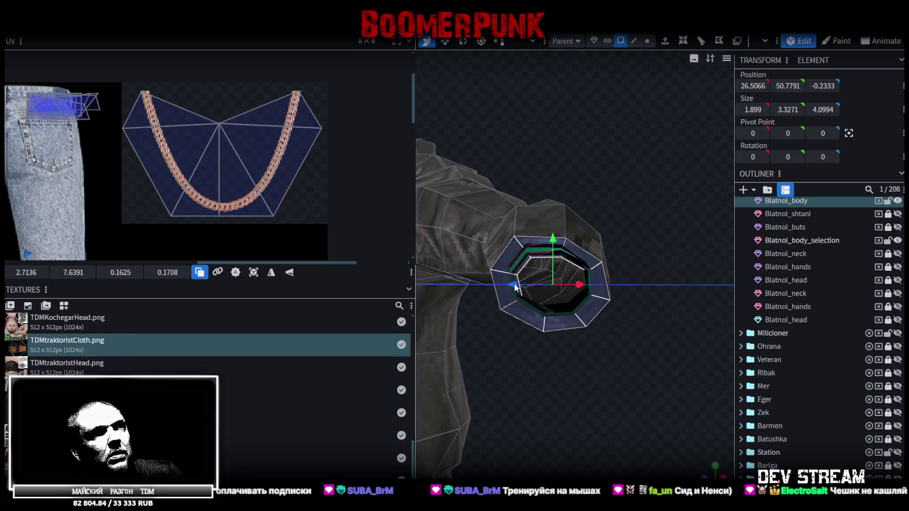
pyautogui.moveTo(515, 288); pyautogui.dragTo(524, 292)
pyautogui.moveTo(637, 248); pyautogui.dragTo(610, 251)
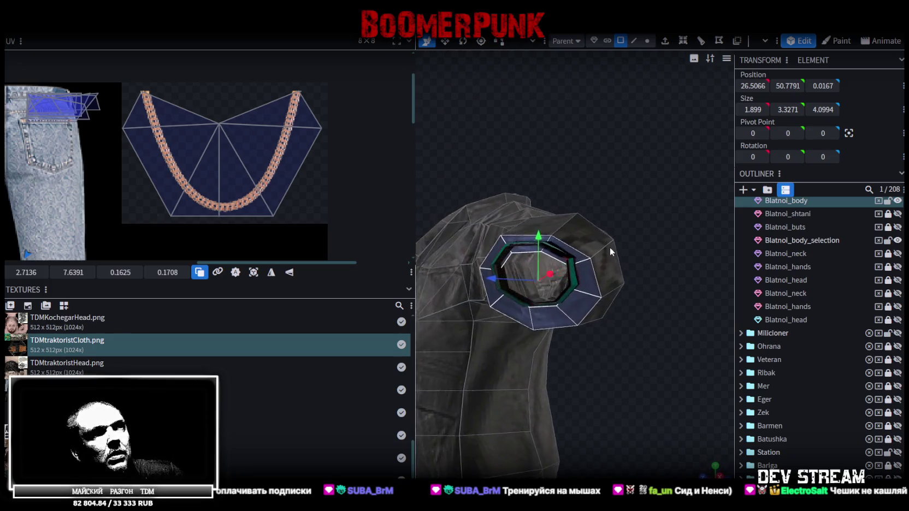
pyautogui.moveTo(539, 239); pyautogui.dragTo(540, 233)
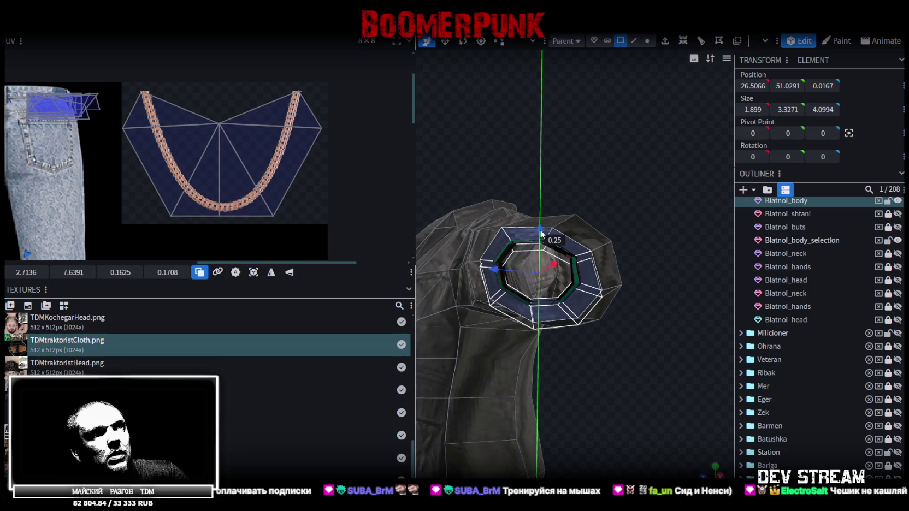
pyautogui.moveTo(584, 197)
pyautogui.mouseDown()
pyautogui.moveTo(679, 258)
pyautogui.moveTo(676, 331)
pyautogui.moveTo(644, 295)
pyautogui.moveTo(651, 277)
pyautogui.moveTo(597, 275)
pyautogui.mouseUp()
# - Select the whole green cuff ring using Cluster selection mode
pyautogui.click(597, 275)
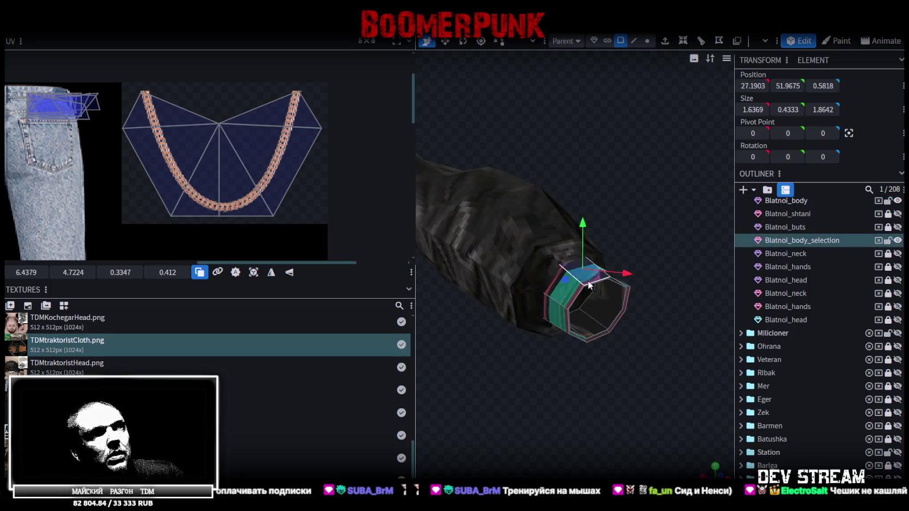
pyautogui.click(607, 40)
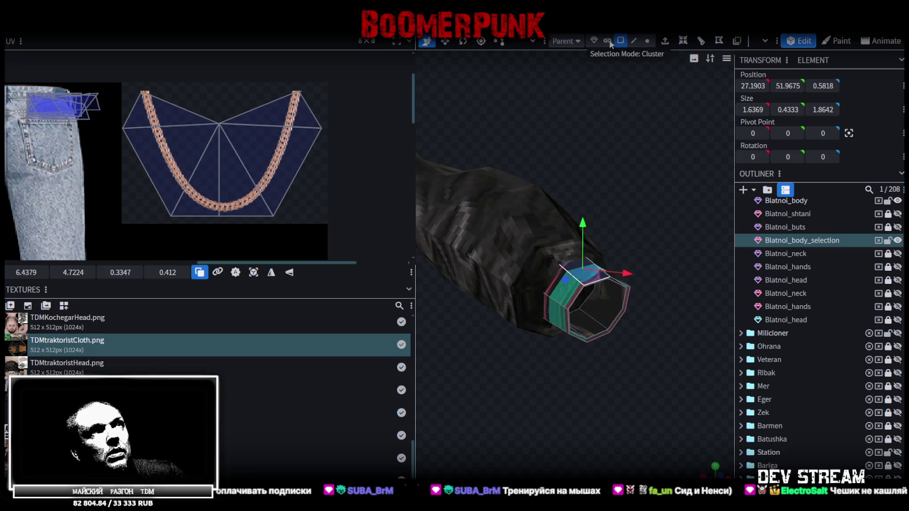
pyautogui.click(562, 291)
pyautogui.scroll(-2, 224, 225)
pyautogui.scroll(-1, 224, 225)
# - Split the selected cuff faces into a separate mesh with Split Mesh
pyautogui.rightClick(564, 290)
pyautogui.click(601, 313)
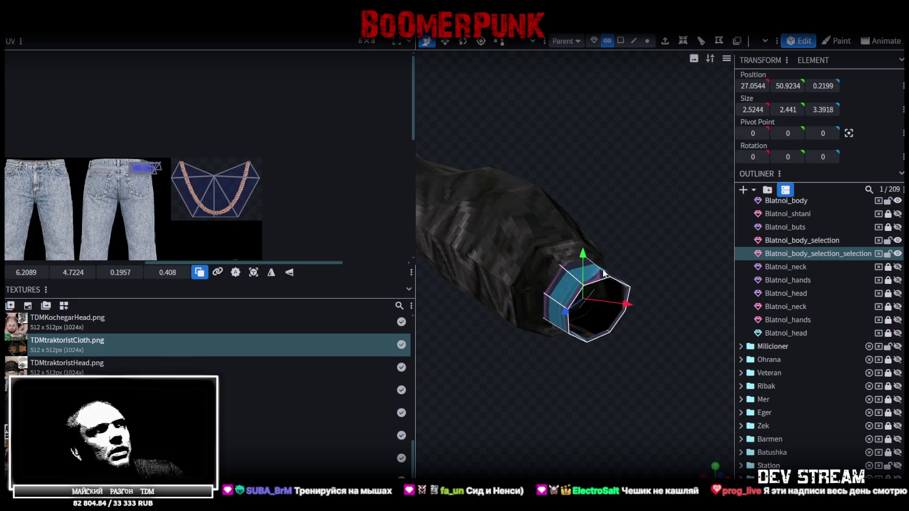
pyautogui.scroll(-1, 267, 197)
pyautogui.moveTo(267, 196); pyautogui.dragTo(248, 140, button='middle')
pyautogui.scroll(1, 248, 140)
pyautogui.scroll(2, 301, 173)
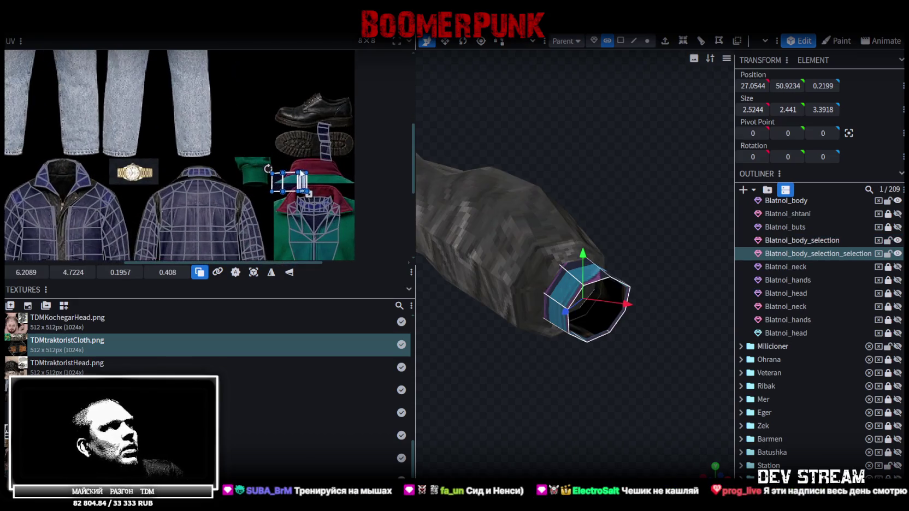
# - Move and fine-tune the new piece's UV box over the wristwatch image
pyautogui.moveTo(295, 187); pyautogui.dragTo(139, 168)
pyautogui.scroll(2, 138, 167)
pyautogui.moveTo(138, 167); pyautogui.dragTo(120, 174)
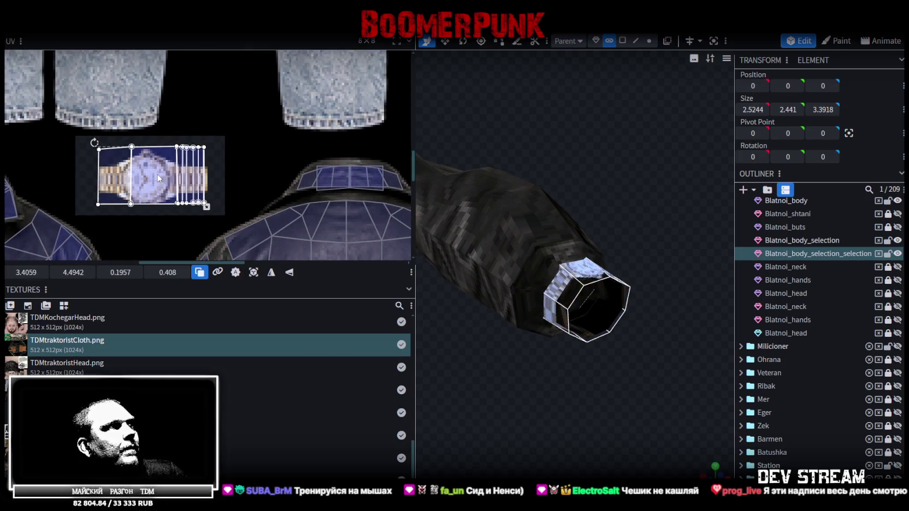
pyautogui.moveTo(160, 179); pyautogui.dragTo(161, 180)
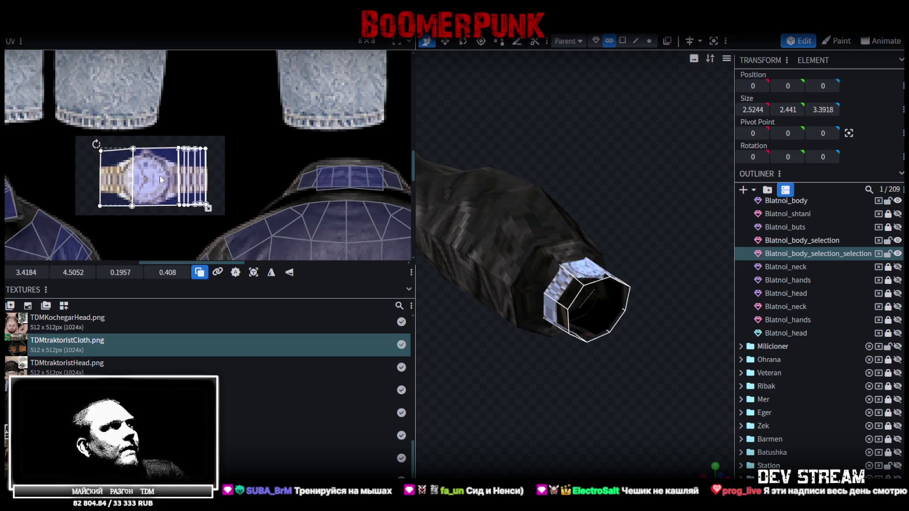
pyautogui.moveTo(159, 175); pyautogui.dragTo(159, 175)
pyautogui.moveTo(502, 303)
pyautogui.mouseDown()
pyautogui.moveTo(513, 385)
pyautogui.moveTo(539, 355)
pyautogui.moveTo(571, 356)
pyautogui.moveTo(538, 357)
pyautogui.moveTo(556, 409)
pyautogui.moveTo(555, 390)
pyautogui.mouseUp()
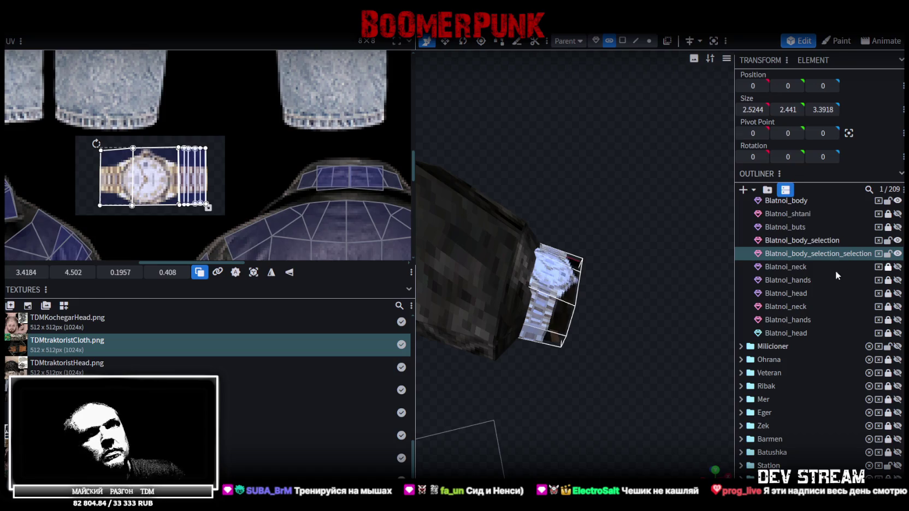
# - Lock and hide the watch piece
pyautogui.click(888, 254)
pyautogui.click(898, 253)
pyautogui.moveTo(594, 301); pyautogui.dragTo(509, 234)
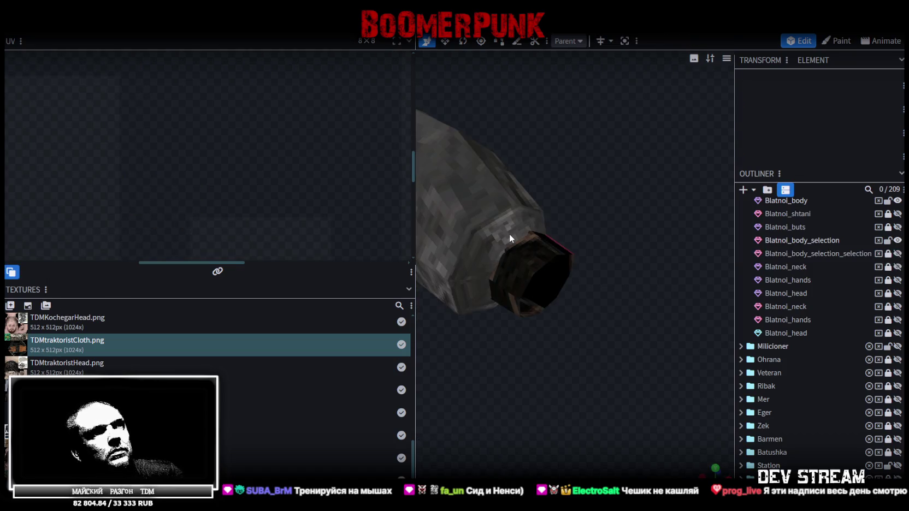
# - Select the whole Blatnoi_body mesh and view the jacket from the side
pyautogui.click(509, 234)
pyautogui.moveTo(601, 323)
pyautogui.mouseDown()
pyautogui.moveTo(593, 295)
pyautogui.moveTo(574, 301)
pyautogui.moveTo(605, 331)
pyautogui.mouseUp()
pyautogui.click(567, 218)
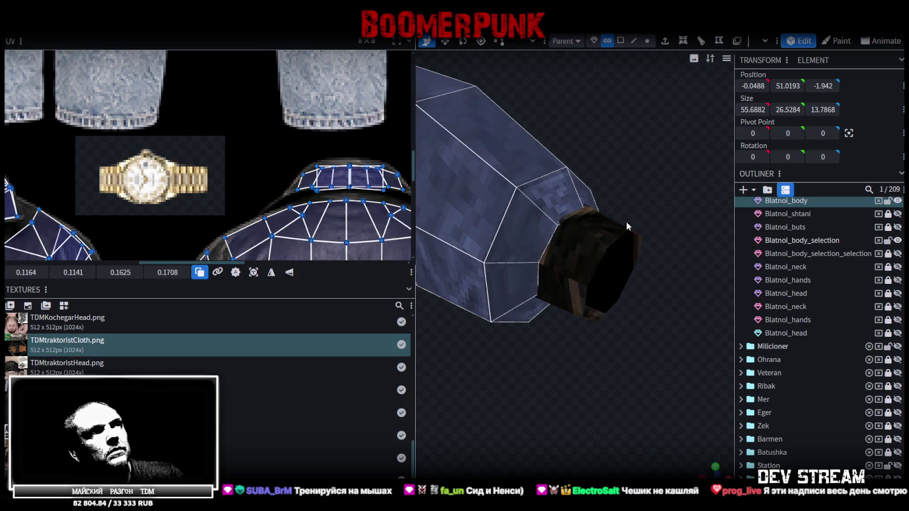
pyautogui.scroll(-3, 626, 222)
pyautogui.scroll(-3, 551, 329)
pyautogui.scroll(-3, 643, 297)
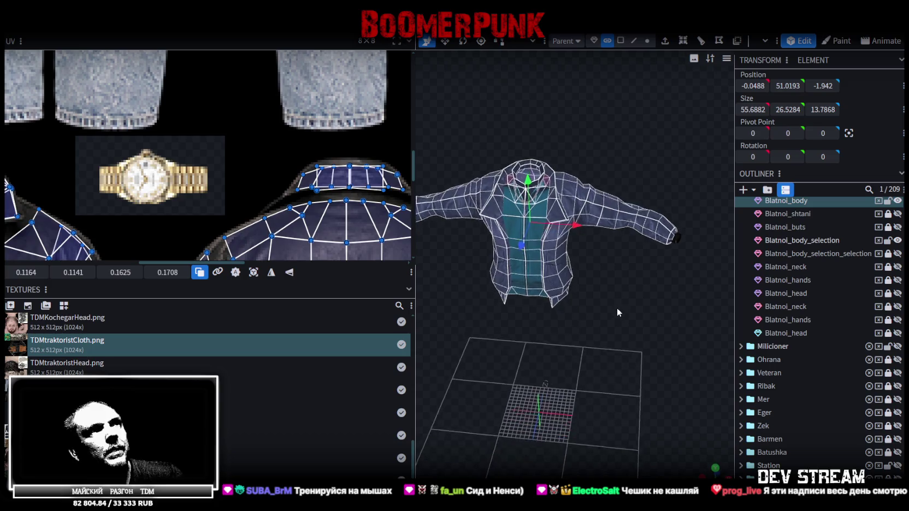
pyautogui.scroll(2, 614, 336)
pyautogui.moveTo(609, 327)
pyautogui.mouseDown()
pyautogui.moveTo(509, 325)
pyautogui.moveTo(504, 351)
pyautogui.moveTo(598, 373)
pyautogui.moveTo(549, 316)
pyautogui.moveTo(555, 275)
pyautogui.moveTo(511, 234)
pyautogui.moveTo(461, 240)
pyautogui.moveTo(624, 298)
pyautogui.mouseUp()
pyautogui.scroll(2, 433, 248)
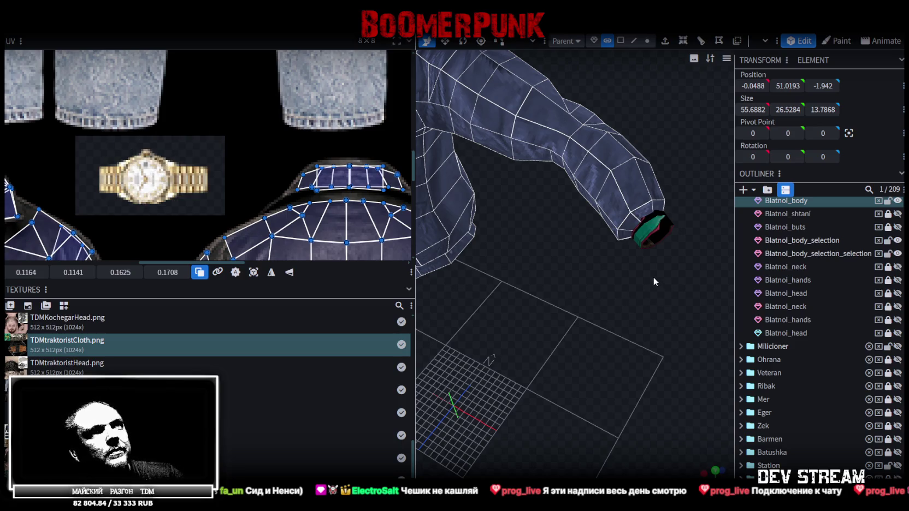
# - Undo back past the watch split, then delete the extra cuff copy, leaving 208 elements
pyautogui.hotkey('ctrl', 'z')
pyautogui.hotkey('ctrl', 'z')
pyautogui.hotkey('ctrl', 'z')
pyautogui.hotkey('ctrl', 'z')
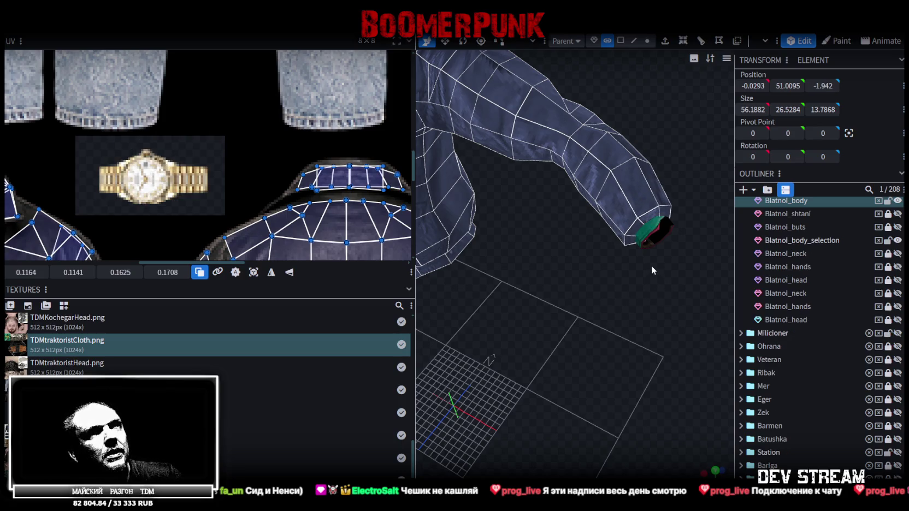
pyautogui.hotkey('ctrl', 'z')
pyautogui.hotkey('ctrl', 'z')
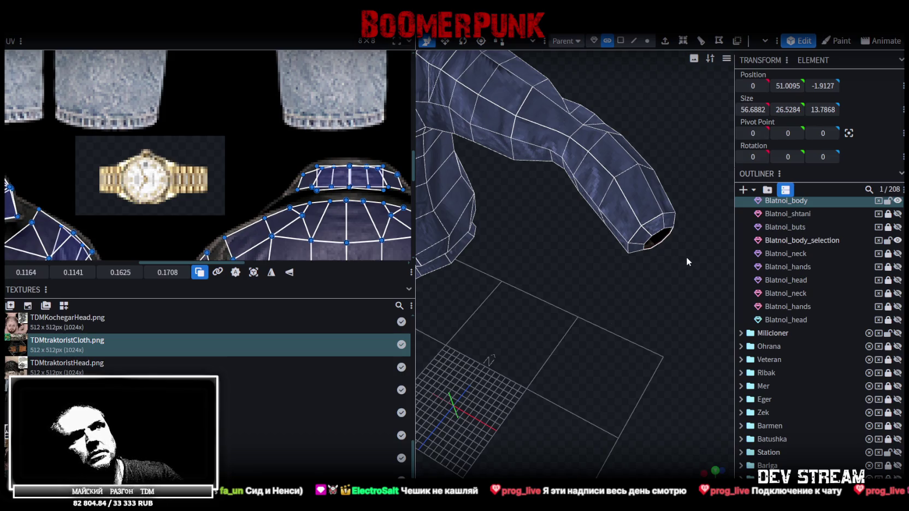
pyautogui.hotkey('ctrl', 'z')
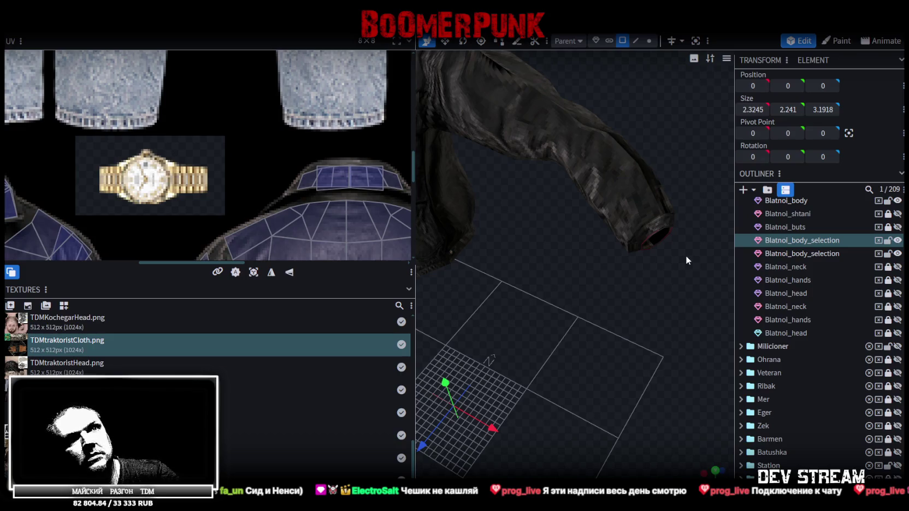
pyautogui.press('Delete')
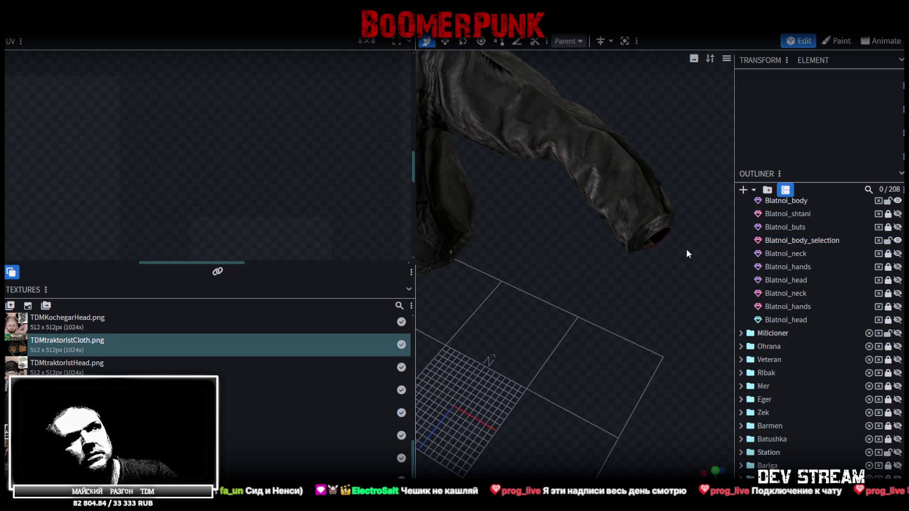
# - Shift the sleeve-end cuff faces 1 along X, back 1 on Z, then forward 0.5 on Z
pyautogui.click(677, 221)
pyautogui.moveTo(681, 230)
pyautogui.mouseDown()
pyautogui.moveTo(630, 318)
pyautogui.moveTo(526, 373)
pyautogui.moveTo(642, 311)
pyautogui.mouseUp()
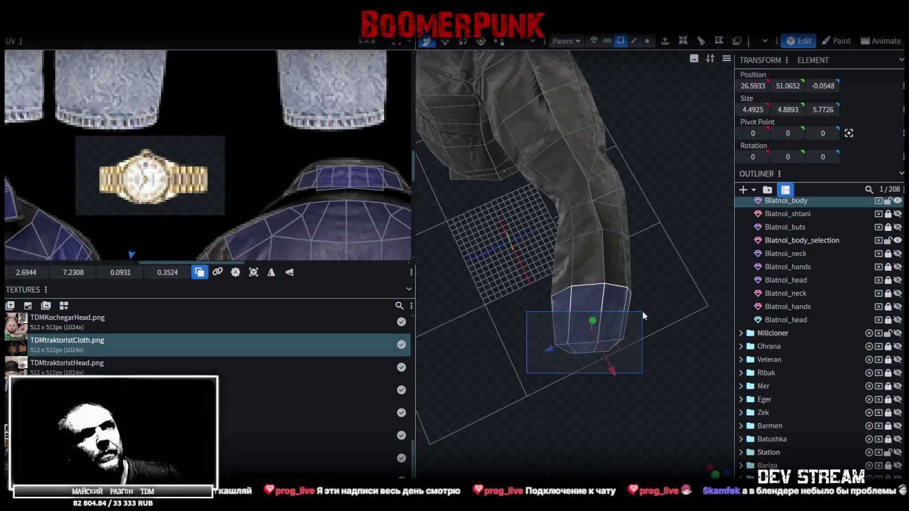
pyautogui.moveTo(611, 369); pyautogui.dragTo(607, 354)
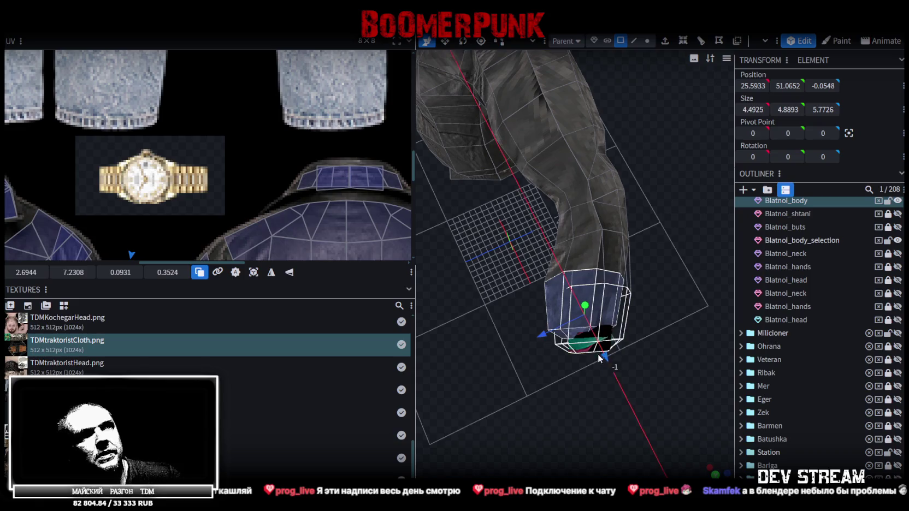
pyautogui.moveTo(548, 334)
pyautogui.mouseDown()
pyautogui.moveTo(556, 337)
pyautogui.moveTo(494, 304)
pyautogui.mouseUp()
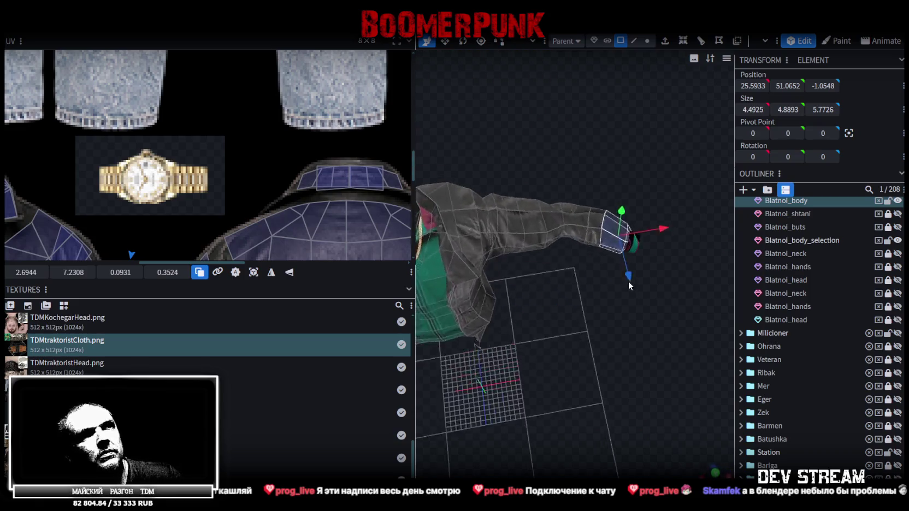
pyautogui.moveTo(541, 322); pyautogui.dragTo(533, 325)
pyautogui.scroll(-5, 519, 289)
pyautogui.moveTo(502, 273)
pyautogui.mouseDown()
pyautogui.moveTo(608, 169)
pyautogui.moveTo(614, 236)
pyautogui.mouseUp()
# - Move the opposite sleeve's end faces 1 along X twice and 0.5 back on Z
pyautogui.moveTo(495, 180); pyautogui.dragTo(606, 236)
pyautogui.moveTo(566, 279); pyautogui.dragTo(565, 289)
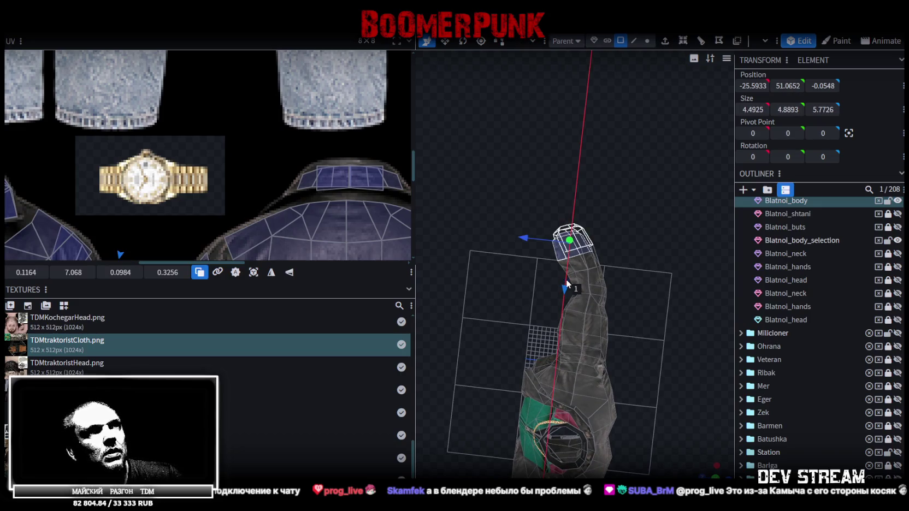
pyautogui.moveTo(526, 237); pyautogui.dragTo(532, 238)
pyautogui.moveTo(530, 273)
pyautogui.mouseDown()
pyautogui.moveTo(660, 309)
pyautogui.moveTo(644, 230)
pyautogui.moveTo(658, 238)
pyautogui.moveTo(649, 234)
pyautogui.moveTo(664, 225)
pyautogui.moveTo(618, 227)
pyautogui.moveTo(662, 233)
pyautogui.mouseUp()
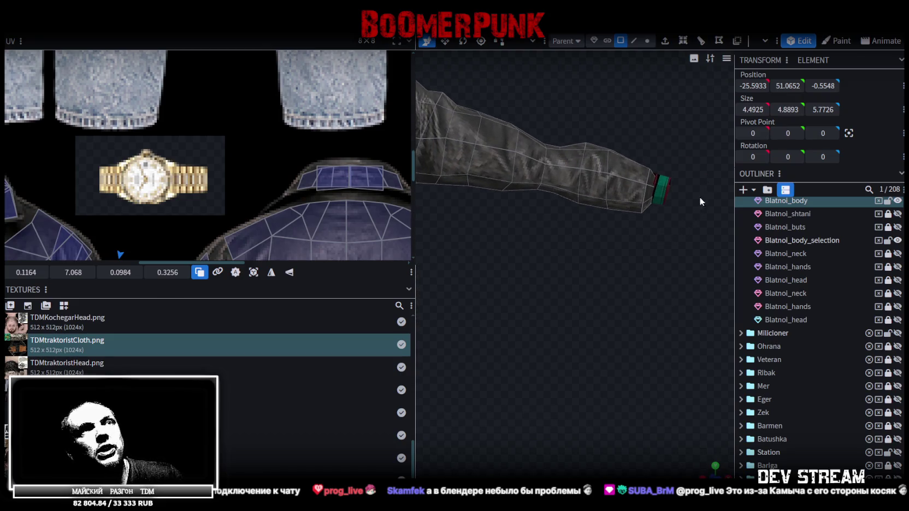
# - Select the cuff on the opposite sleeve and raise it slightly on Y
pyautogui.click(649, 212)
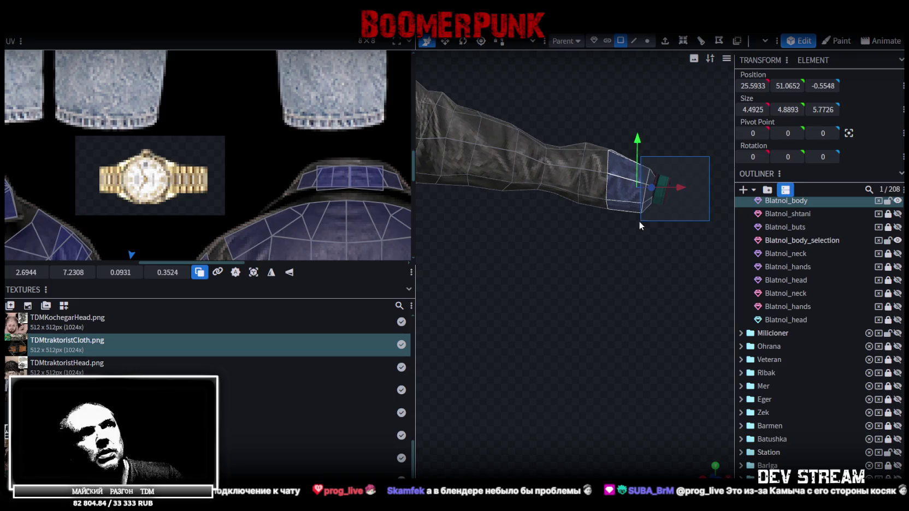
pyautogui.moveTo(638, 220); pyautogui.dragTo(605, 258)
pyautogui.scroll(2, 604, 255)
pyautogui.scroll(2, 608, 252)
pyautogui.moveTo(614, 250)
pyautogui.mouseDown(button='right')
pyautogui.moveTo(661, 255)
pyautogui.moveTo(586, 257)
pyautogui.mouseUp(button='right')
pyautogui.moveTo(586, 261); pyautogui.dragTo(595, 259)
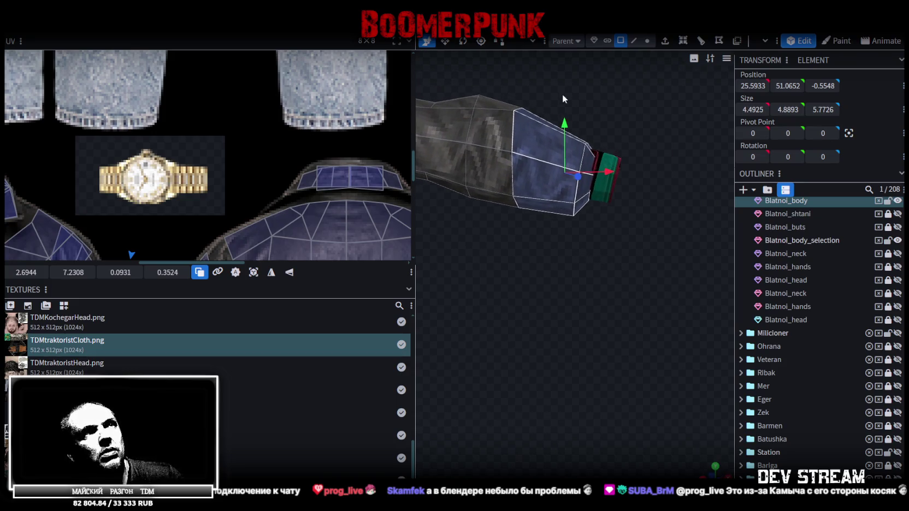
pyautogui.moveTo(565, 126); pyautogui.dragTo(565, 122)
# - Zoom out to the jacket front and select the cuff on the other sleeve
pyautogui.moveTo(635, 133)
pyautogui.mouseDown()
pyautogui.moveTo(621, 168)
pyautogui.moveTo(571, 201)
pyautogui.moveTo(621, 205)
pyautogui.mouseUp()
pyautogui.scroll(-2, 622, 204)
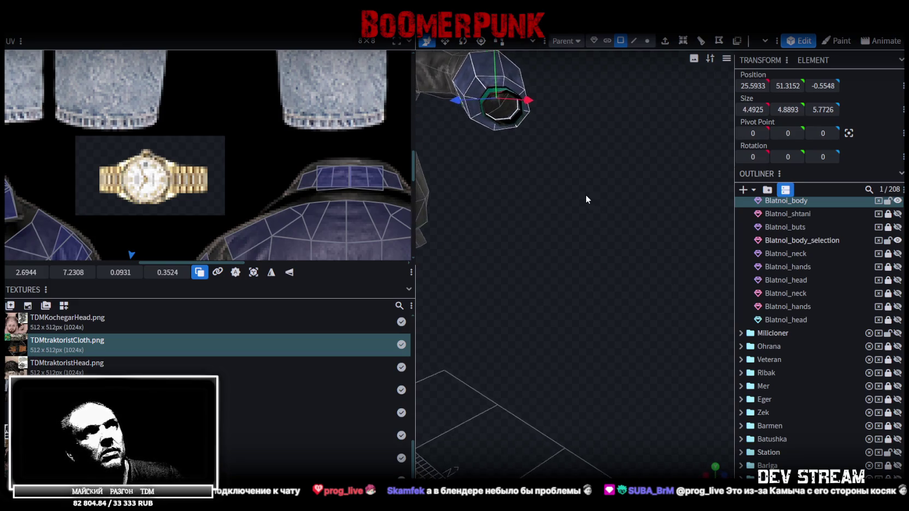
pyautogui.scroll(-2, 586, 195)
pyautogui.scroll(-3, 567, 184)
pyautogui.scroll(-2, 553, 220)
pyautogui.moveTo(577, 248)
pyautogui.mouseDown()
pyautogui.moveTo(568, 236)
pyautogui.moveTo(707, 265)
pyautogui.moveTo(624, 231)
pyautogui.moveTo(607, 189)
pyautogui.moveTo(535, 339)
pyautogui.moveTo(550, 311)
pyautogui.moveTo(445, 190)
pyautogui.moveTo(605, 298)
pyautogui.moveTo(583, 195)
pyautogui.moveTo(592, 236)
pyautogui.moveTo(566, 199)
pyautogui.moveTo(626, 188)
pyautogui.mouseUp()
pyautogui.click(606, 189)
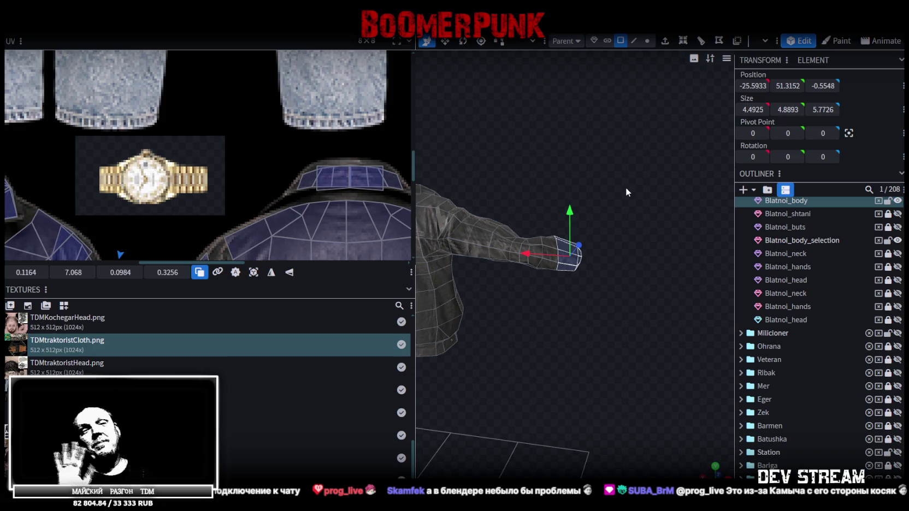
pyautogui.moveTo(626, 187)
pyautogui.mouseDown()
pyautogui.moveTo(503, 337)
pyautogui.moveTo(616, 375)
pyautogui.moveTo(558, 345)
pyautogui.moveTo(602, 350)
pyautogui.moveTo(486, 369)
pyautogui.moveTo(594, 303)
pyautogui.moveTo(514, 347)
pyautogui.moveTo(574, 323)
pyautogui.moveTo(550, 217)
pyautogui.mouseUp()
# - In cluster mode, select the cuff's face ring and Split it off, bringing the model to 209 elements
pyautogui.click(526, 210)
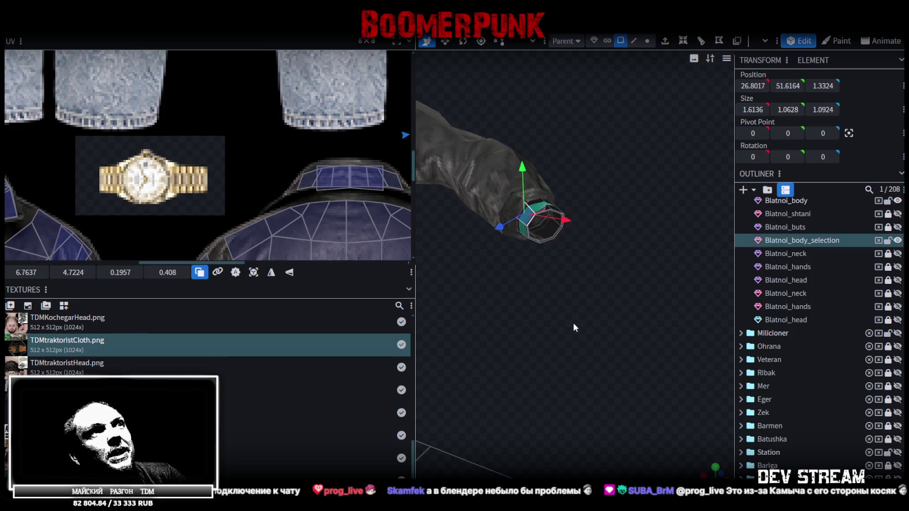
pyautogui.moveTo(596, 75)
pyautogui.mouseDown()
pyautogui.moveTo(614, 68)
pyautogui.moveTo(580, 130)
pyautogui.moveTo(614, 64)
pyautogui.mouseUp()
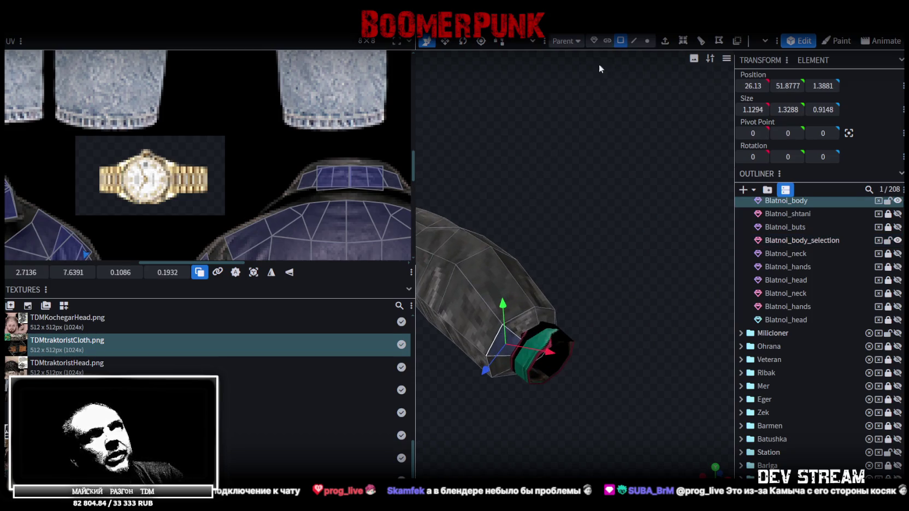
pyautogui.click(607, 40)
pyautogui.scroll(3, 610, 252)
pyautogui.moveTo(610, 252); pyautogui.dragTo(639, 194, button='right')
pyautogui.click(617, 200)
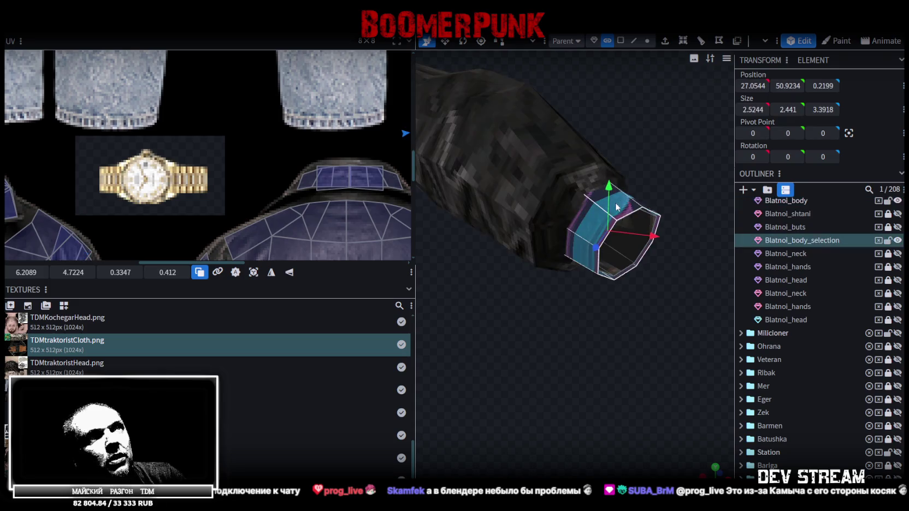
pyautogui.rightClick(617, 201)
pyautogui.click(634, 306)
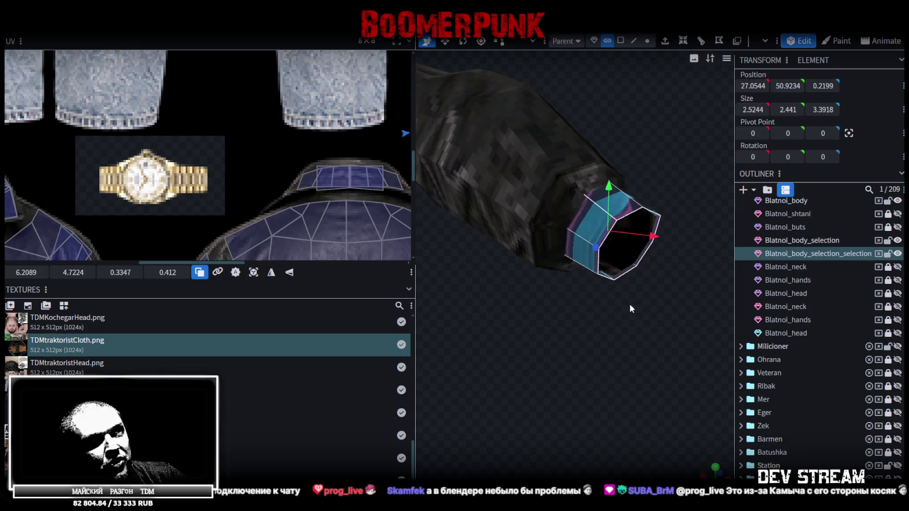
pyautogui.scroll(-1, 258, 247)
pyautogui.scroll(-2, 317, 216)
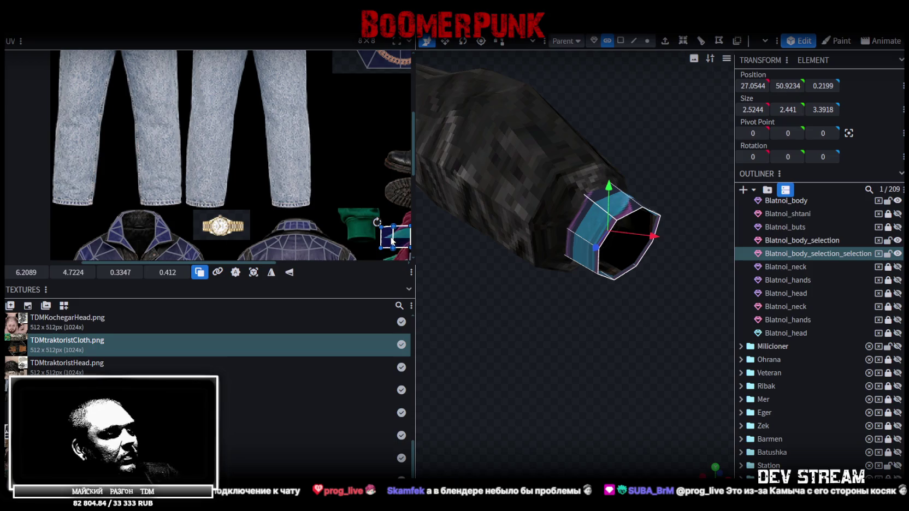
# - Move the cuff's UV box onto the wristwatch image in the texture
pyautogui.moveTo(391, 241); pyautogui.dragTo(267, 175, button='middle')
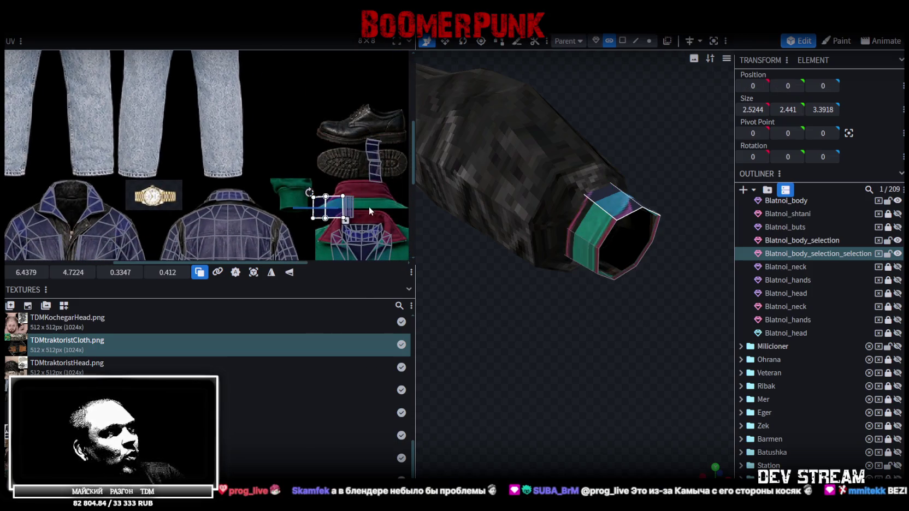
pyautogui.moveTo(334, 205); pyautogui.dragTo(170, 197)
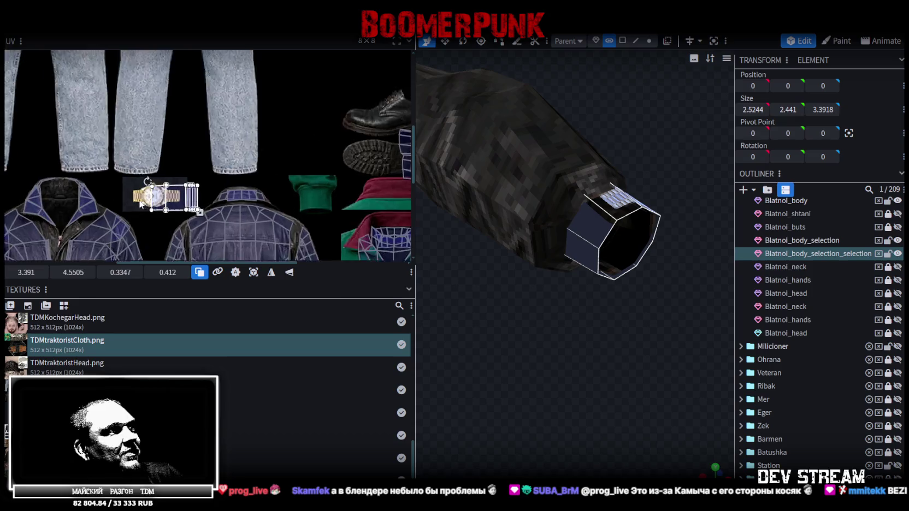
pyautogui.scroll(2, 170, 197)
pyautogui.scroll(2, 171, 197)
pyautogui.moveTo(162, 200); pyautogui.dragTo(89, 193)
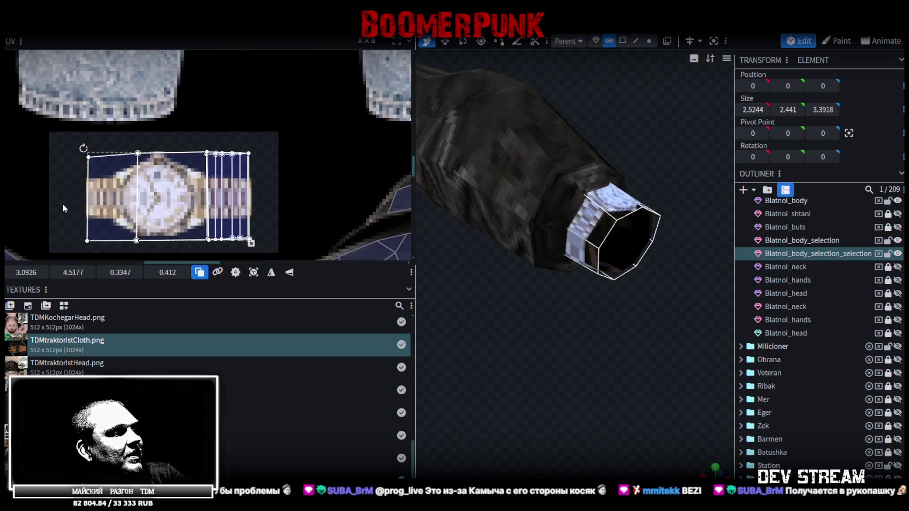
pyautogui.scroll(3, 152, 188)
pyautogui.scroll(2, 152, 188)
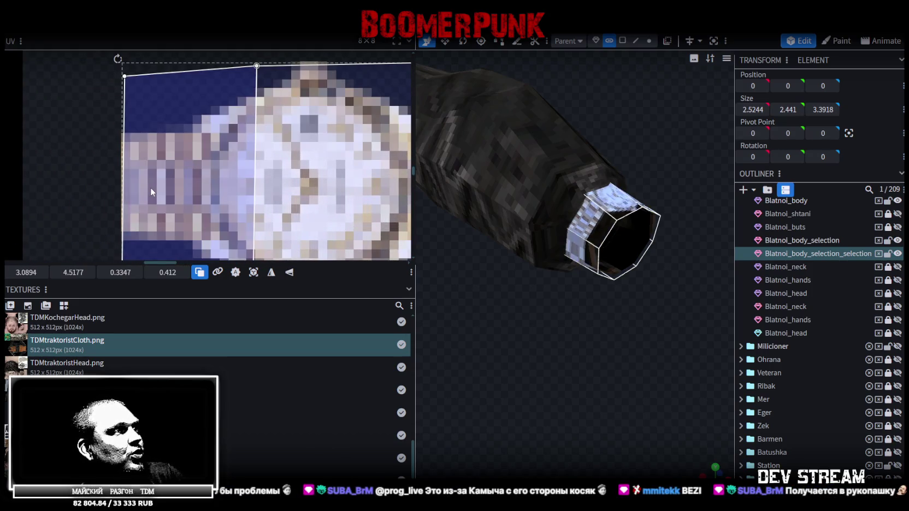
pyautogui.scroll(-2, 224, 211)
pyautogui.scroll(-2, 220, 203)
pyautogui.scroll(-1, 220, 203)
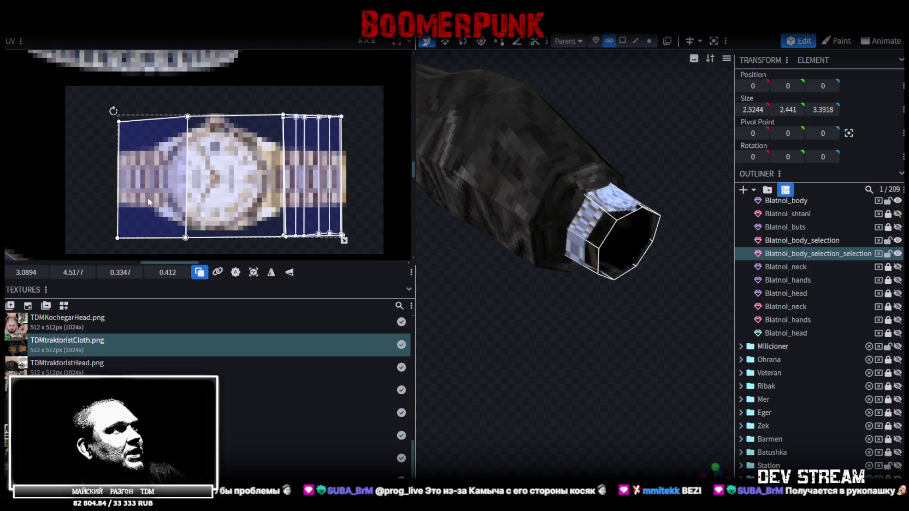
pyautogui.moveTo(147, 196); pyautogui.dragTo(147, 191)
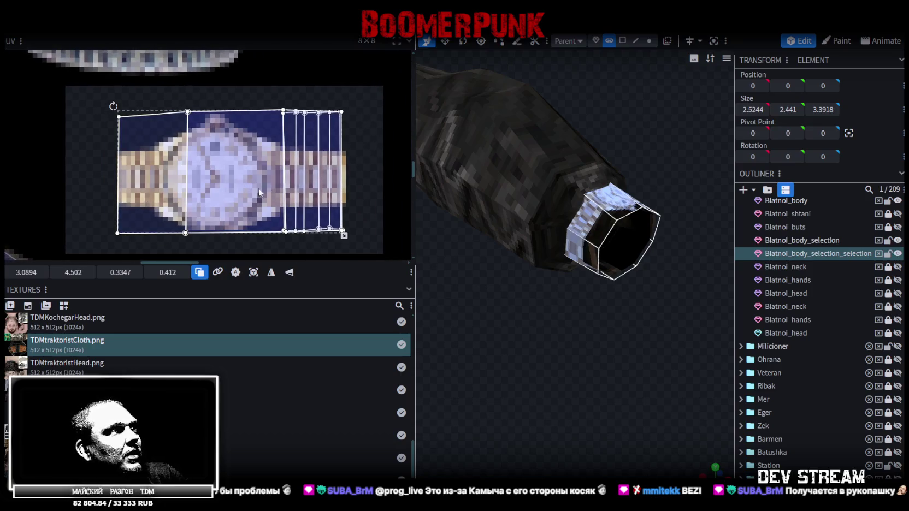
# - Widen the cuff UV to fit the watch: 0.3389 × 0.412 at 3.0923, 4.502
pyautogui.scroll(3, 341, 232)
pyautogui.scroll(1, 342, 232)
pyautogui.moveTo(340, 238); pyautogui.dragTo(345, 239)
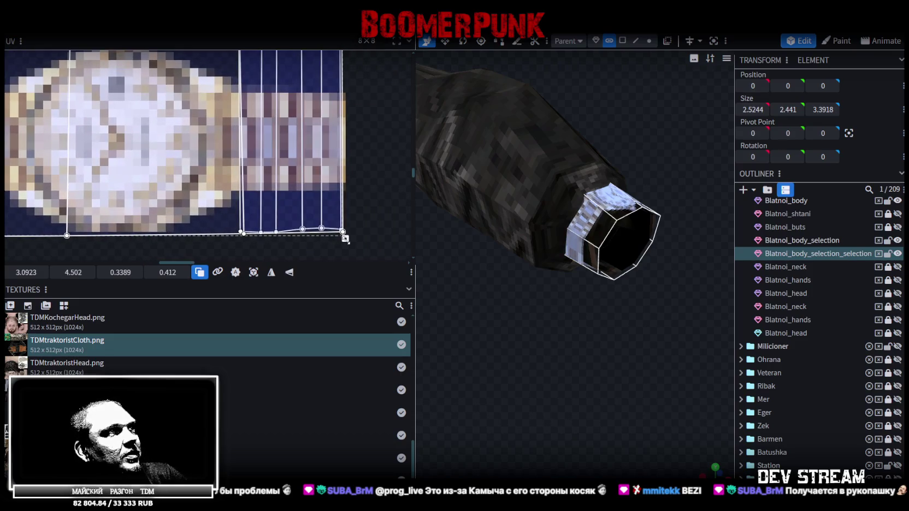
pyautogui.moveTo(346, 239); pyautogui.dragTo(346, 239)
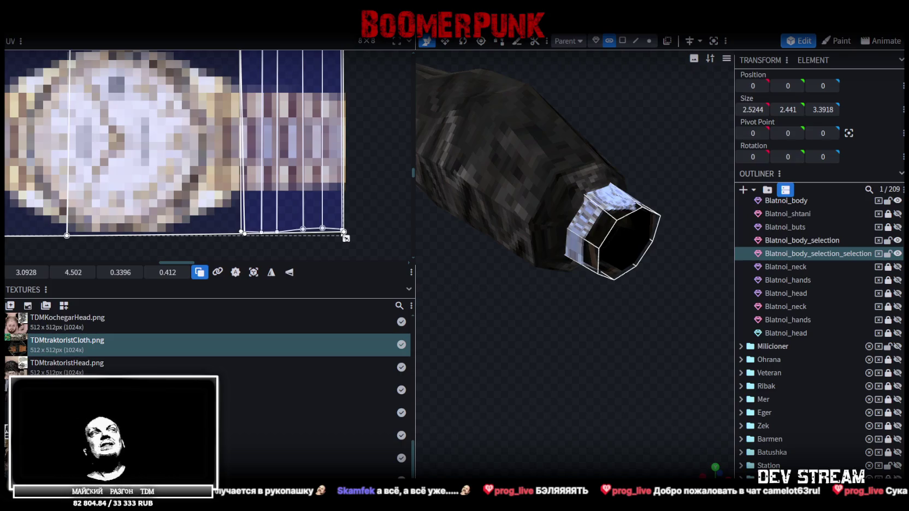
# - Hide the split watch-textured cuff element in the outliner
pyautogui.moveTo(437, 191)
pyautogui.mouseDown()
pyautogui.moveTo(528, 410)
pyautogui.moveTo(540, 394)
pyautogui.moveTo(528, 336)
pyautogui.moveTo(561, 371)
pyautogui.mouseUp()
pyautogui.moveTo(562, 329); pyautogui.dragTo(579, 306)
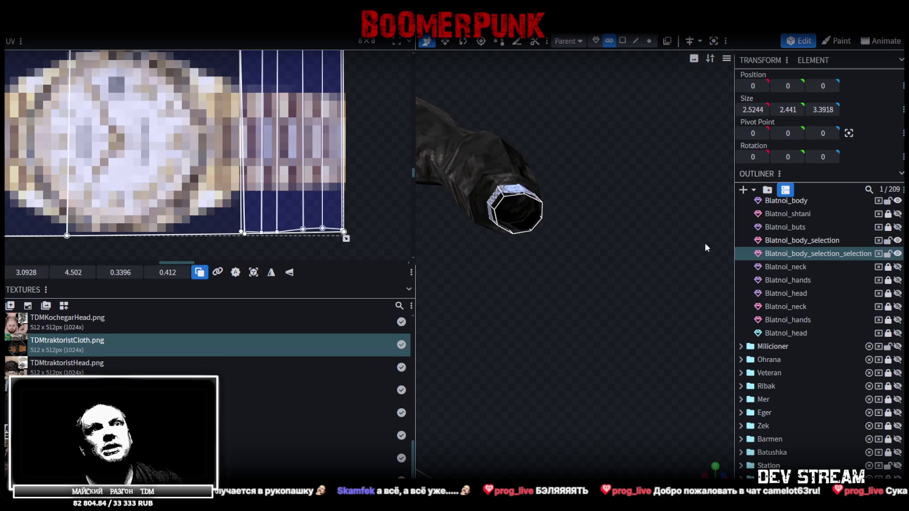
pyautogui.click(898, 254)
# - Select the plain Blatnoi_body_selection cuff piece and inspect it from above and the side
pyautogui.moveTo(682, 220)
pyautogui.mouseDown()
pyautogui.moveTo(629, 286)
pyautogui.moveTo(628, 424)
pyautogui.moveTo(662, 298)
pyautogui.mouseUp()
pyautogui.click(628, 424)
pyautogui.moveTo(638, 294)
pyautogui.mouseDown()
pyautogui.moveTo(561, 310)
pyautogui.moveTo(650, 301)
pyautogui.moveTo(684, 273)
pyautogui.moveTo(675, 278)
pyautogui.mouseUp()
pyautogui.scroll(5, 675, 289)
pyautogui.moveTo(636, 302)
pyautogui.mouseDown()
pyautogui.moveTo(616, 307)
pyautogui.moveTo(669, 337)
pyautogui.moveTo(558, 301)
pyautogui.moveTo(639, 321)
pyautogui.moveTo(588, 317)
pyautogui.moveTo(602, 318)
pyautogui.moveTo(594, 328)
pyautogui.moveTo(652, 309)
pyautogui.moveTo(612, 315)
pyautogui.moveTo(642, 310)
pyautogui.moveTo(653, 296)
pyautogui.moveTo(647, 291)
pyautogui.mouseUp()
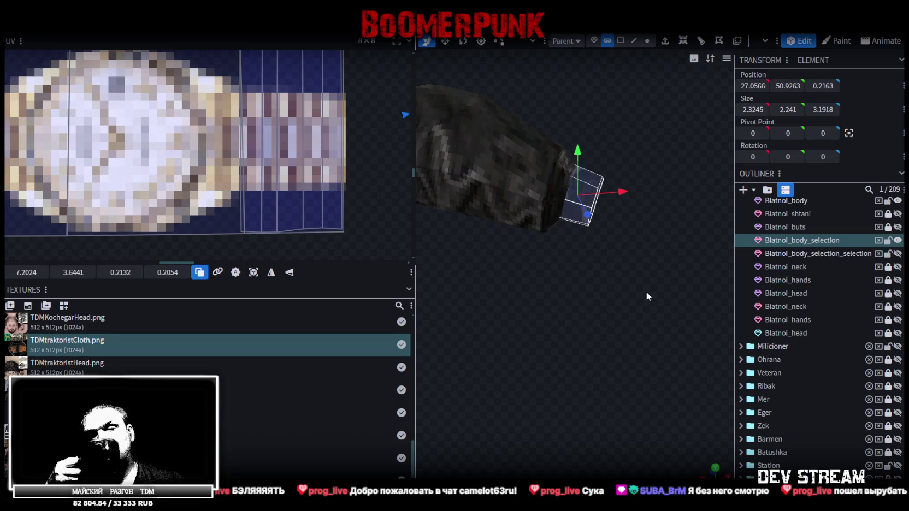
pyautogui.hotkey('alt', 'Tab')
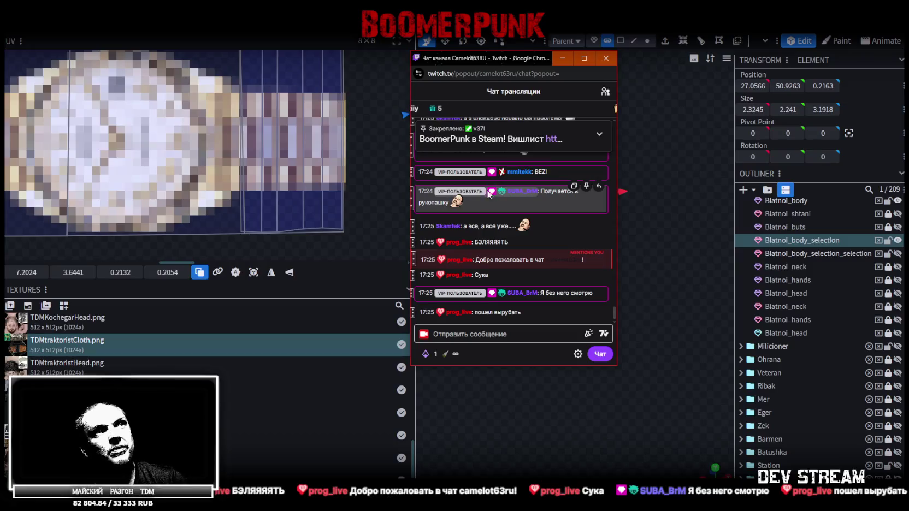
pyautogui.scroll(3, 508, 235)
pyautogui.scroll(-3, 541, 235)
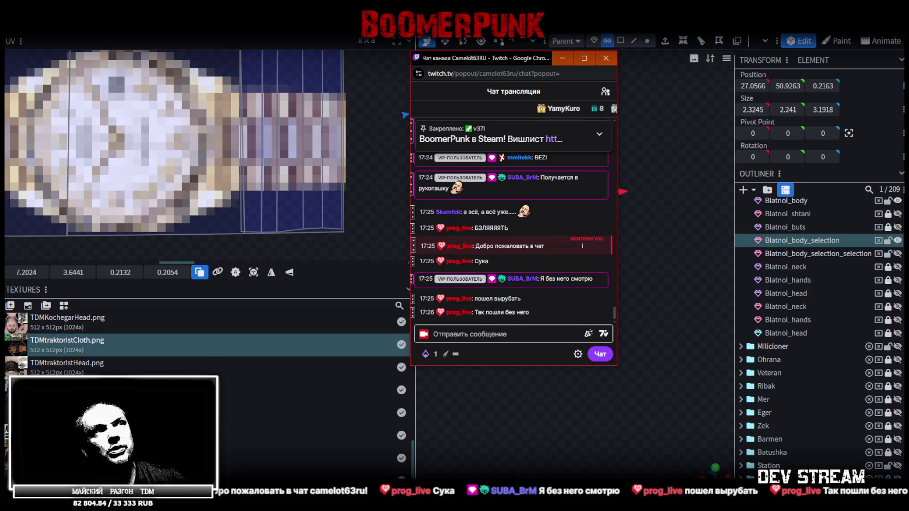
pyautogui.hotkey('alt', 'Tab')
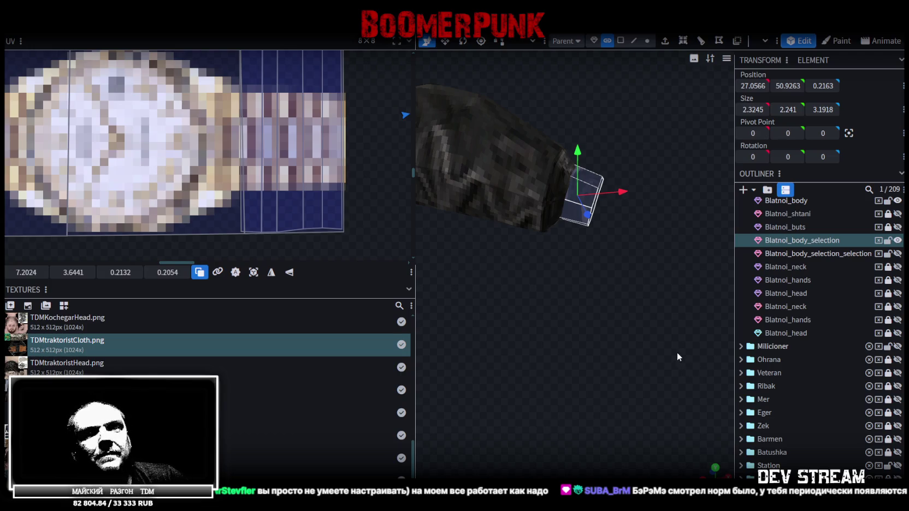
# - Cut a new edge loop around the cuff box in edge mode
pyautogui.moveTo(659, 330); pyautogui.dragTo(659, 380, button='right')
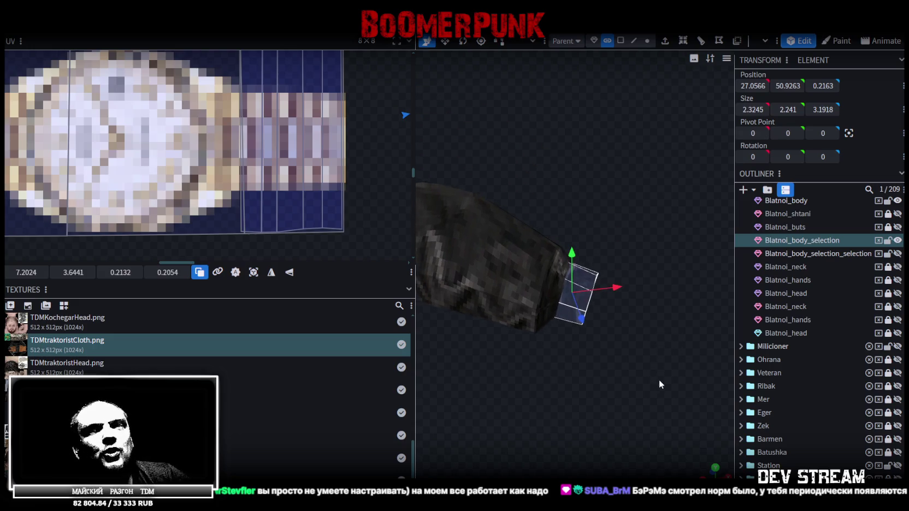
pyautogui.scroll(1, 659, 374)
pyautogui.scroll(2, 662, 371)
pyautogui.scroll(2, 651, 384)
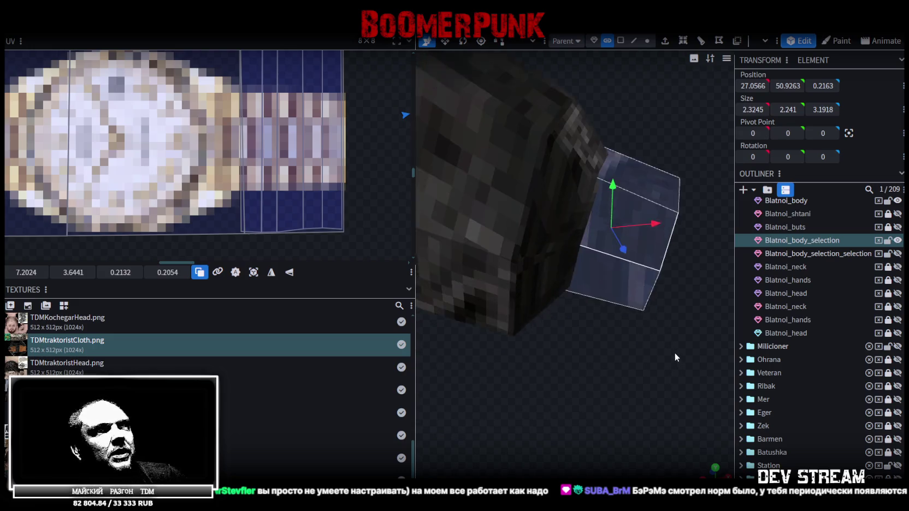
pyautogui.scroll(1, 675, 352)
pyautogui.click(634, 41)
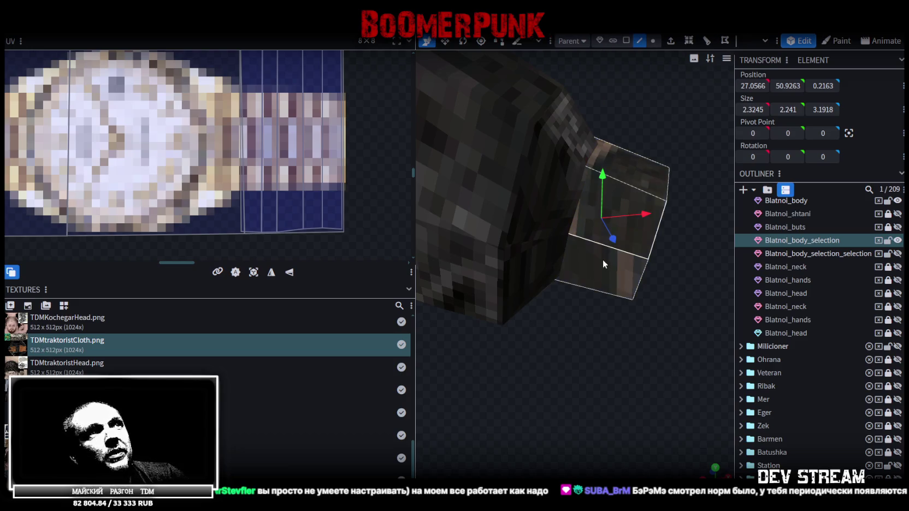
pyautogui.click(594, 244)
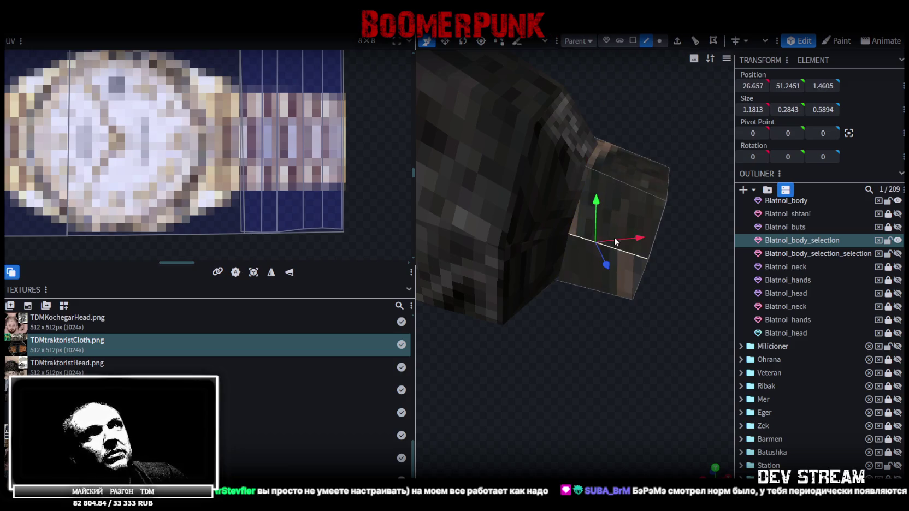
pyautogui.click(696, 42)
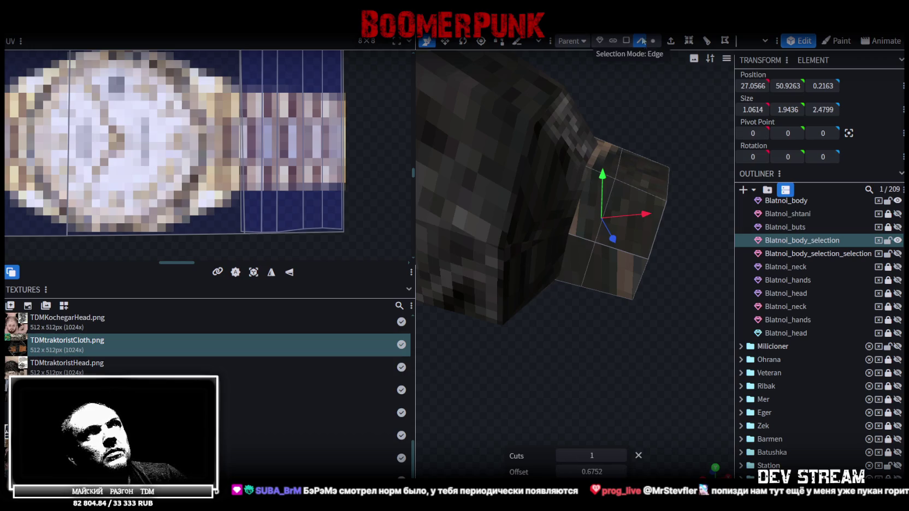
# - Select the faces at the end of the cuff box
pyautogui.click(589, 236)
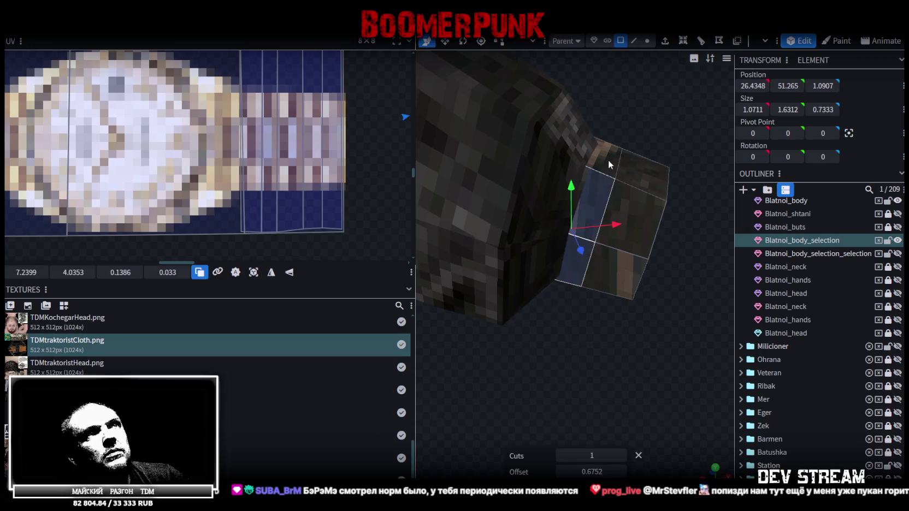
pyautogui.moveTo(608, 159); pyautogui.dragTo(547, 338)
pyautogui.moveTo(623, 313)
pyautogui.mouseDown()
pyautogui.moveTo(529, 265)
pyautogui.moveTo(619, 301)
pyautogui.moveTo(542, 281)
pyautogui.moveTo(528, 260)
pyautogui.moveTo(509, 274)
pyautogui.moveTo(528, 262)
pyautogui.mouseUp()
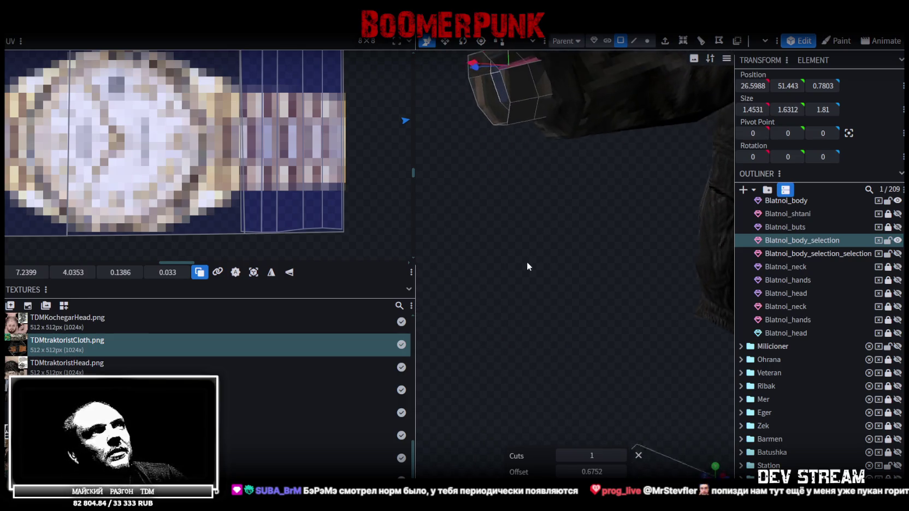
pyautogui.moveTo(536, 115)
pyautogui.mouseDown()
pyautogui.moveTo(534, 212)
pyautogui.moveTo(558, 167)
pyautogui.moveTo(502, 264)
pyautogui.moveTo(547, 227)
pyautogui.mouseUp()
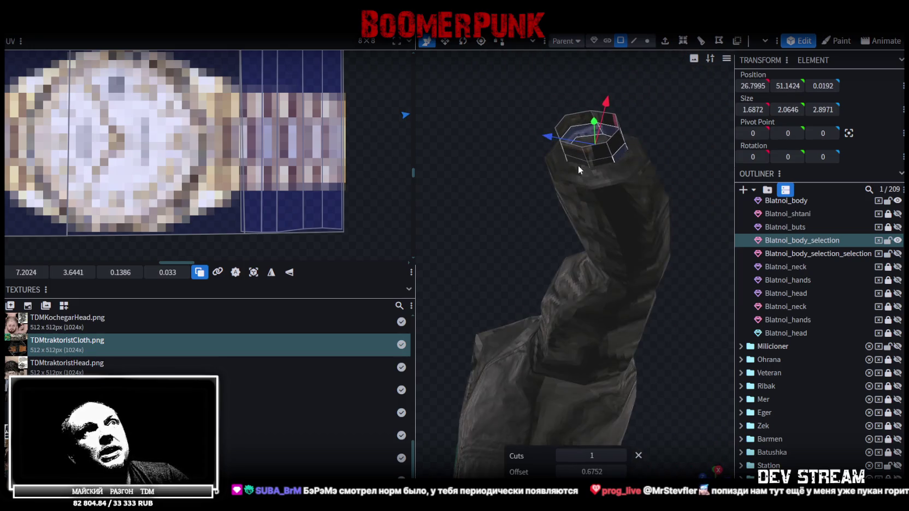
pyautogui.click(579, 161)
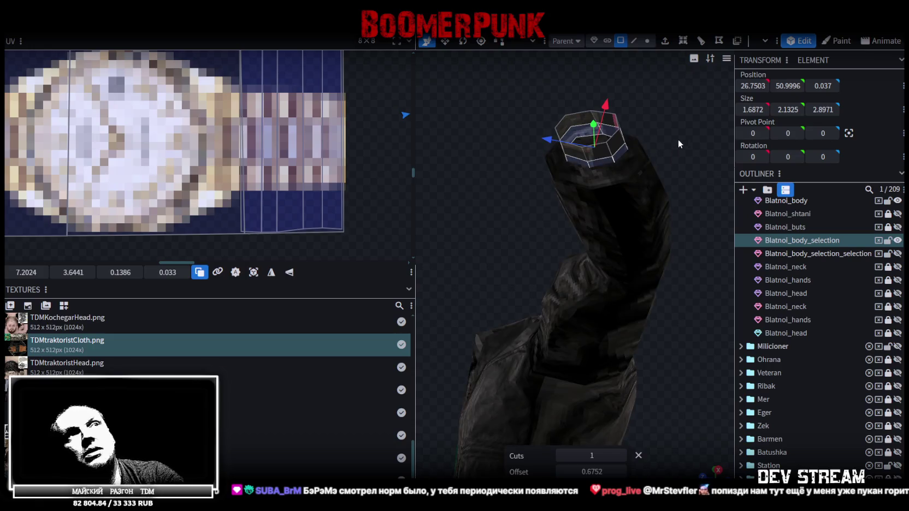
pyautogui.moveTo(678, 127)
pyautogui.mouseDown()
pyautogui.moveTo(682, 261)
pyautogui.moveTo(706, 300)
pyautogui.mouseUp()
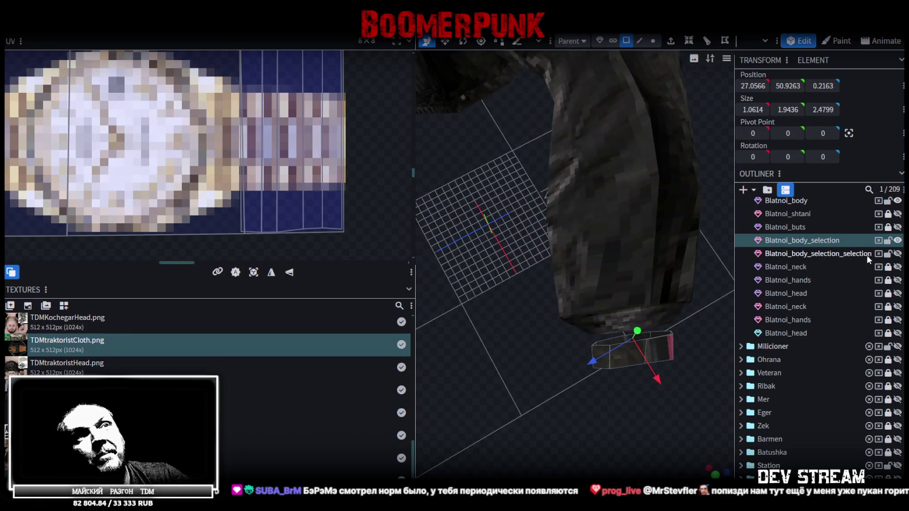
# - Merge the Blatnoi_body_selection cuff mesh into Blatnoi_body with Merge Meshes
pyautogui.click(803, 202)
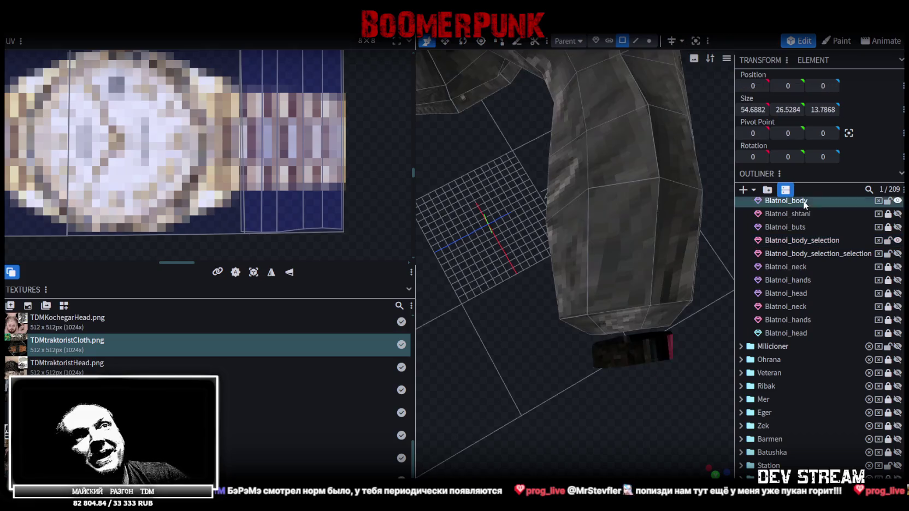
pyautogui.keyDown('ctrl'); pyautogui.click(796, 240); pyautogui.keyUp('ctrl')
pyautogui.rightClick(796, 239)
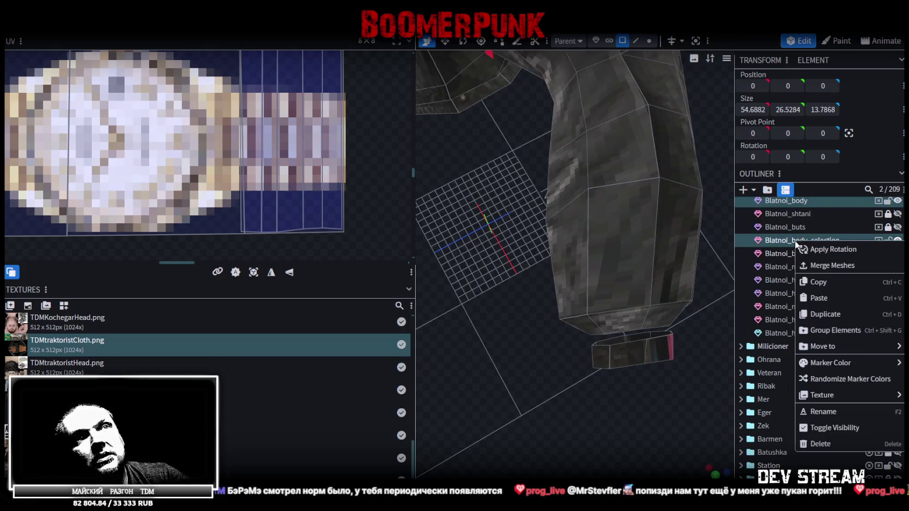
pyautogui.click(831, 267)
pyautogui.moveTo(710, 252)
pyautogui.mouseDown()
pyautogui.moveTo(657, 224)
pyautogui.moveTo(694, 199)
pyautogui.moveTo(680, 190)
pyautogui.moveTo(642, 240)
pyautogui.moveTo(658, 230)
pyautogui.moveTo(653, 240)
pyautogui.moveTo(648, 226)
pyautogui.moveTo(674, 203)
pyautogui.moveTo(662, 212)
pyautogui.mouseUp()
# - In vertex mode, merge the first sleeve vertex with its matching cuff vertex
pyautogui.click(649, 41)
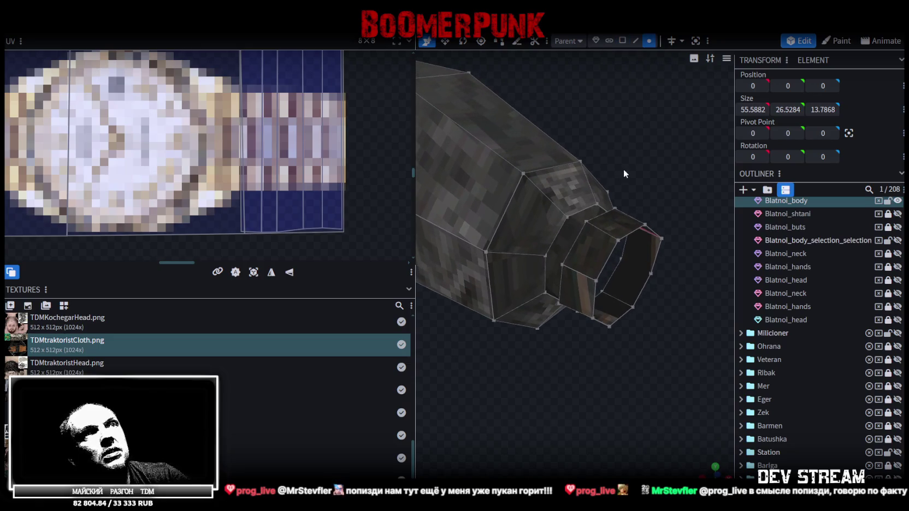
pyautogui.click(588, 214)
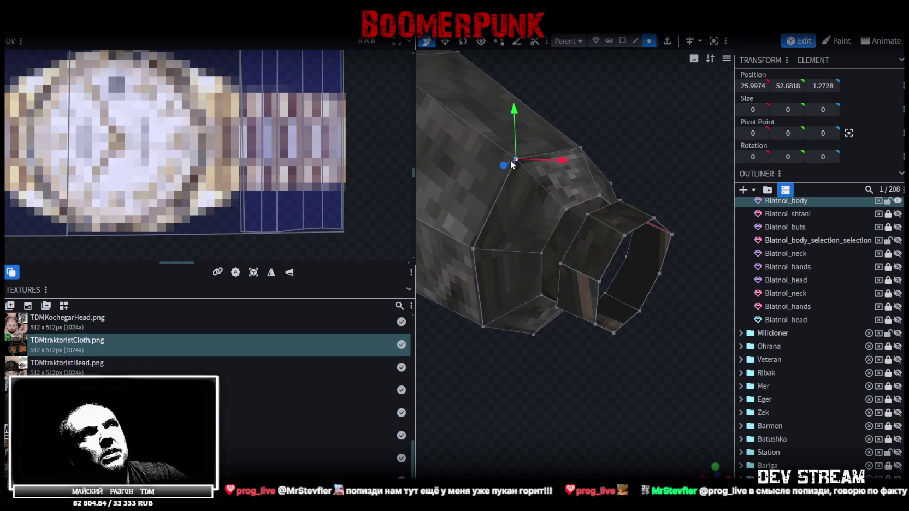
pyautogui.hotkey('ctrl', 'z')
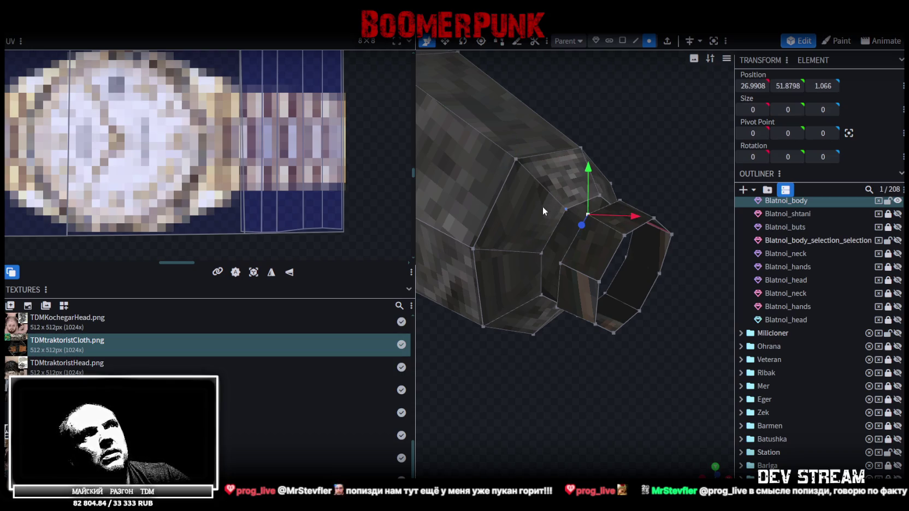
pyautogui.hotkey('ctrl', 'z')
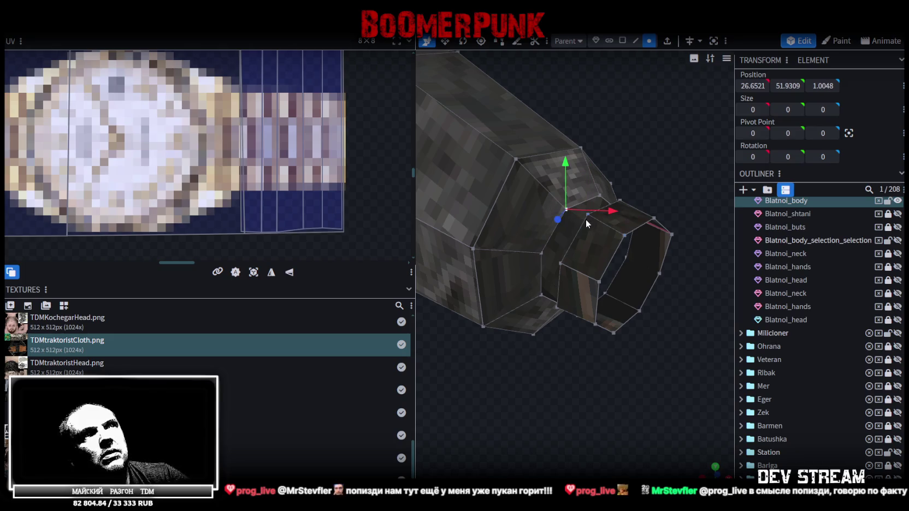
pyautogui.keyDown('shift'); pyautogui.click(586, 215); pyautogui.keyUp('shift')
pyautogui.rightClick(585, 215)
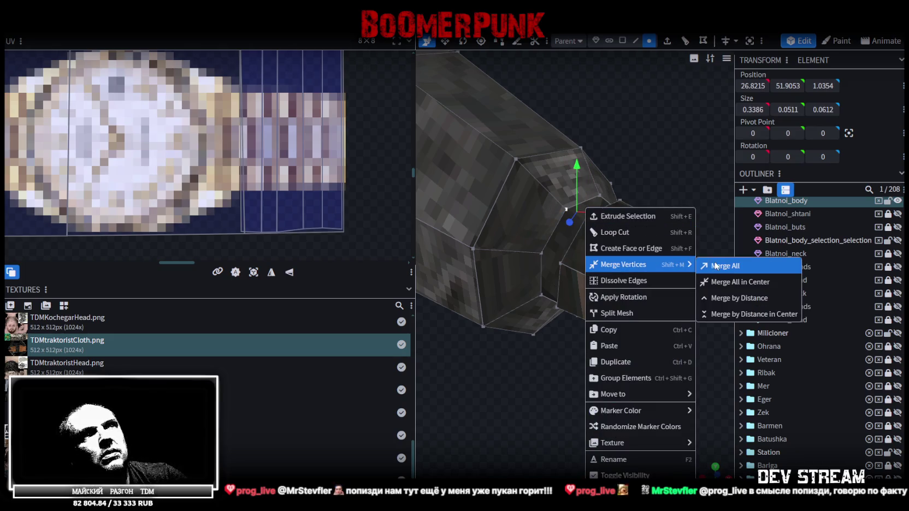
pyautogui.click(716, 265)
# - Merge two more cuff–sleeve vertex pairs on the wrist underside
pyautogui.moveTo(664, 208)
pyautogui.mouseDown()
pyautogui.moveTo(587, 266)
pyautogui.moveTo(549, 264)
pyautogui.mouseUp()
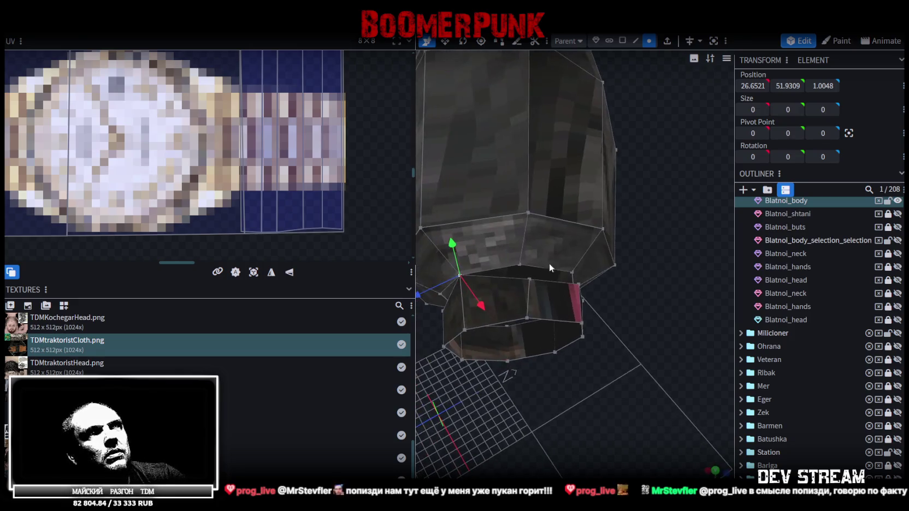
pyautogui.click(517, 262)
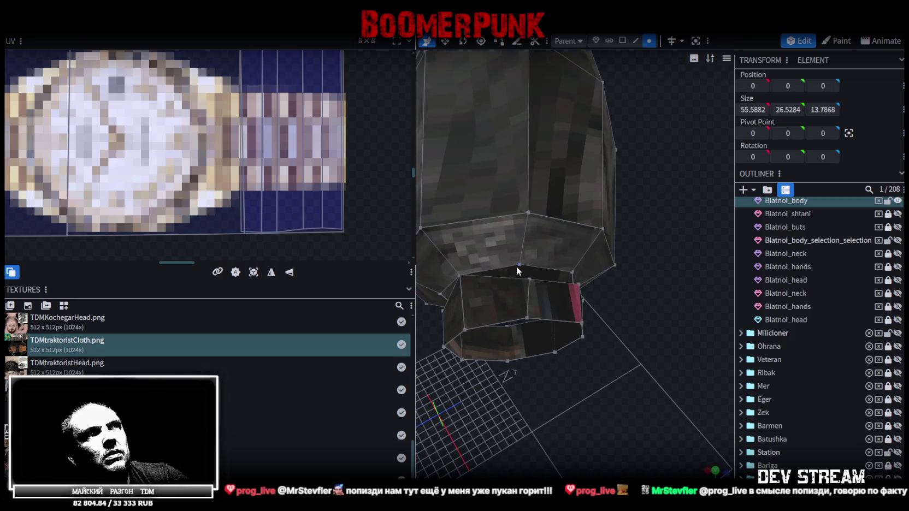
pyautogui.click(518, 266)
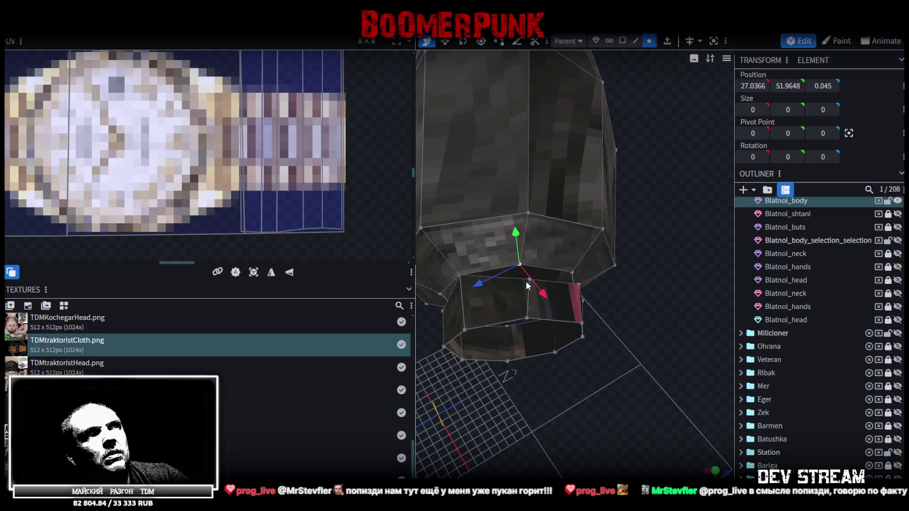
pyautogui.keyDown('shift'); pyautogui.click(528, 281); pyautogui.keyUp('shift')
pyautogui.rightClick(528, 283)
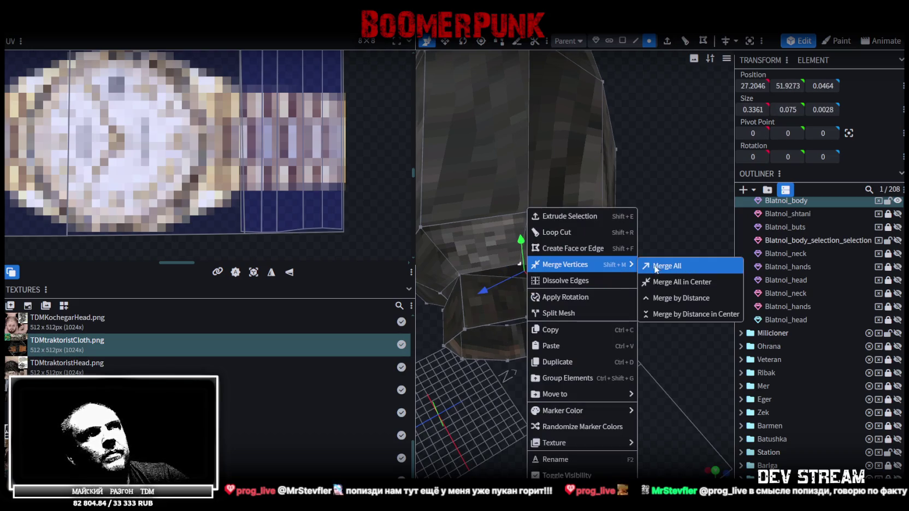
pyautogui.click(663, 263)
pyautogui.moveTo(609, 295); pyautogui.dragTo(527, 278)
pyautogui.click(506, 261)
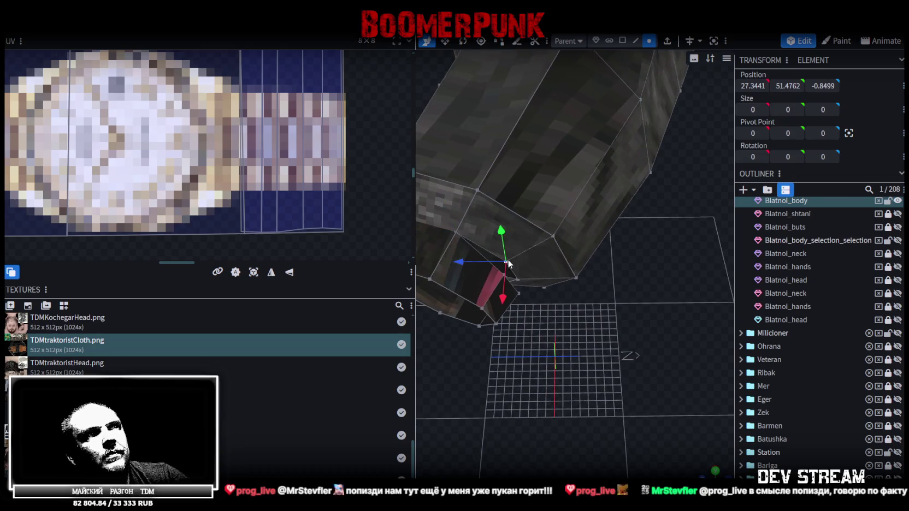
pyautogui.keyDown('shift'); pyautogui.click(499, 273); pyautogui.keyUp('shift')
pyautogui.rightClick(501, 273)
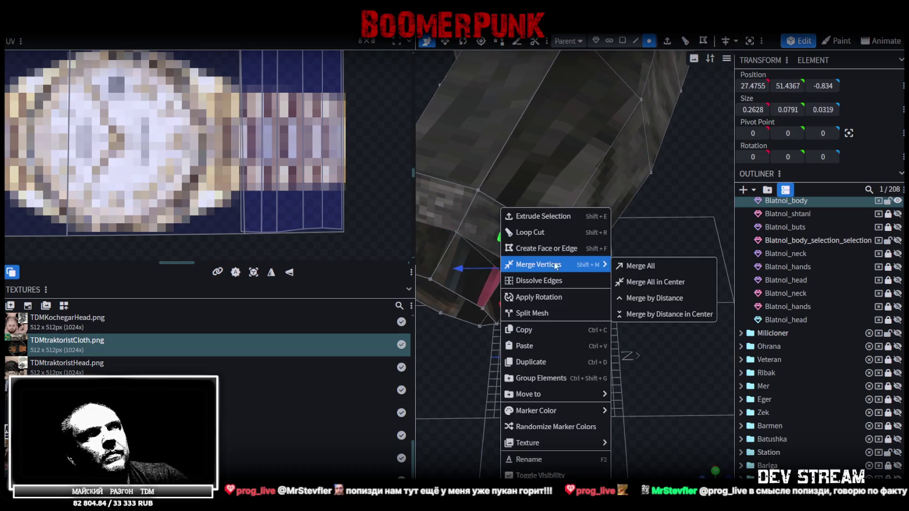
pyautogui.click(634, 267)
# - Weld the next two cuff vertices to their neighbouring sleeve vertices
pyautogui.moveTo(586, 308); pyautogui.dragTo(554, 260)
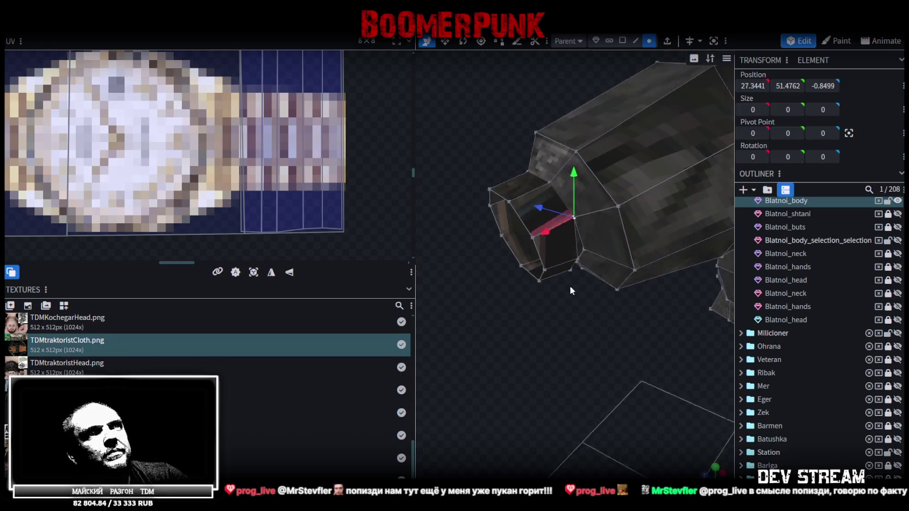
pyautogui.click(558, 183)
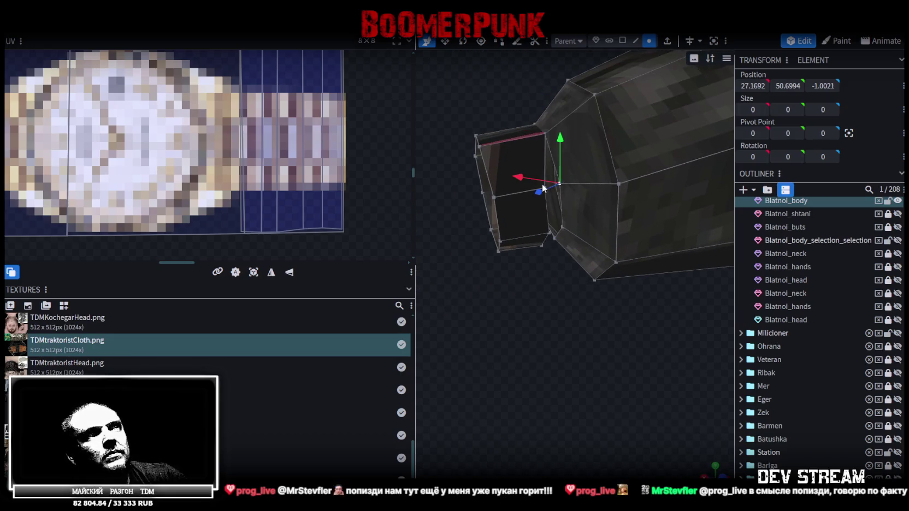
pyautogui.keyDown('shift'); pyautogui.click(544, 187); pyautogui.keyUp('shift')
pyautogui.rightClick(544, 186)
pyautogui.moveTo(582, 242)
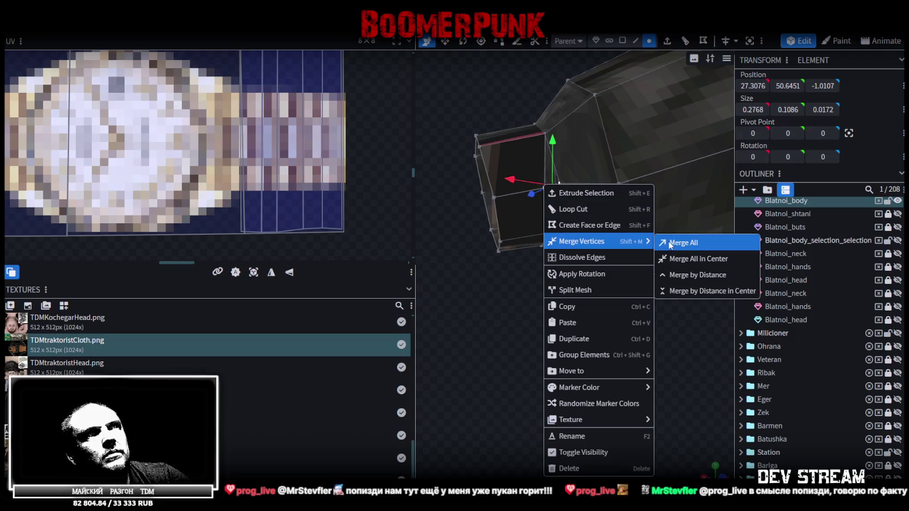
pyautogui.click(674, 241)
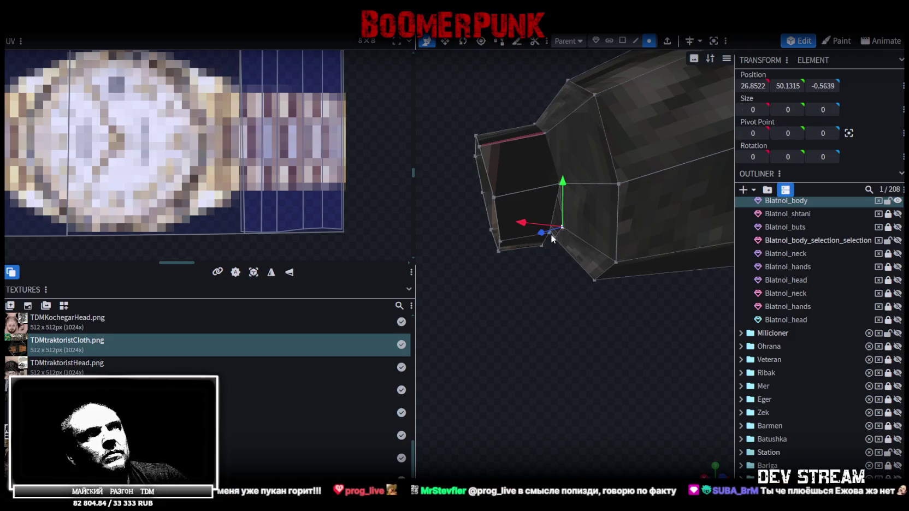
pyautogui.keyDown('shift'); pyautogui.click(550, 234); pyautogui.keyUp('shift')
pyautogui.rightClick(551, 234)
pyautogui.click(680, 264)
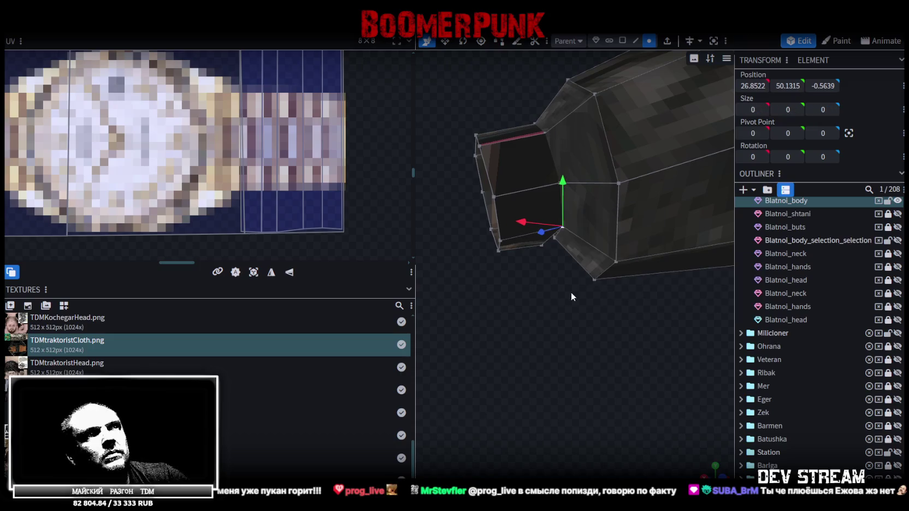
# - Merge the remaining cuff–sleeve vertex pairs to close the weld around the wrist
pyautogui.moveTo(575, 288); pyautogui.dragTo(551, 256)
pyautogui.click(549, 256)
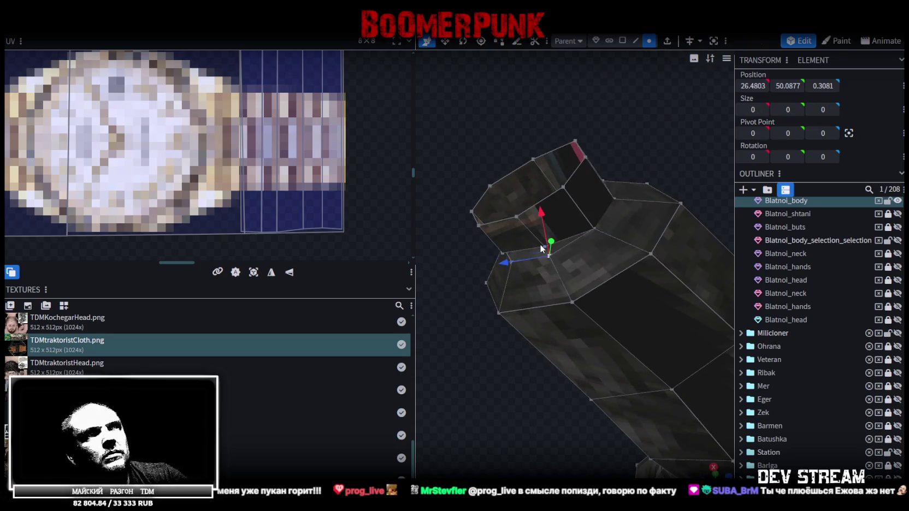
pyautogui.rightClick(540, 244)
pyautogui.click(680, 264)
pyautogui.moveTo(522, 233)
pyautogui.mouseDown()
pyautogui.moveTo(572, 172)
pyautogui.moveTo(622, 238)
pyautogui.moveTo(594, 228)
pyautogui.mouseUp()
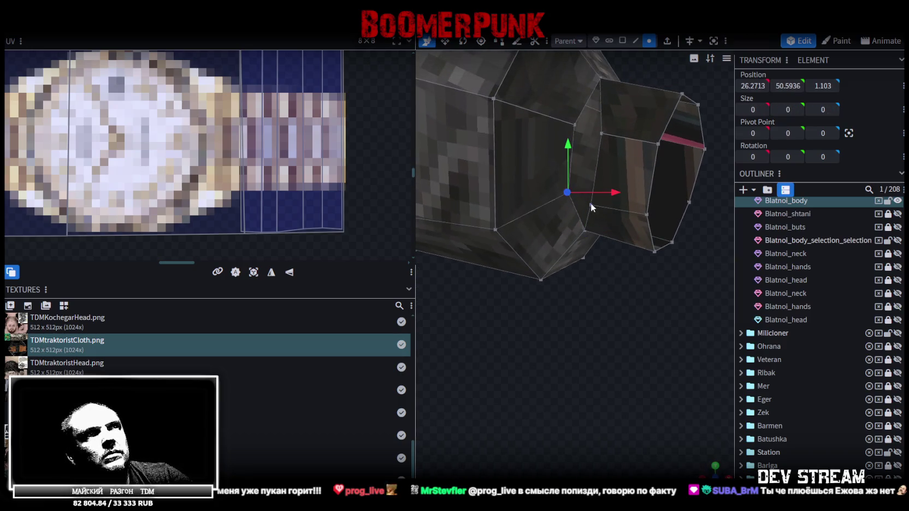
pyautogui.keyDown('shift'); pyautogui.click(591, 203); pyautogui.keyUp('shift')
pyautogui.rightClick(590, 205)
pyautogui.moveTo(625, 261)
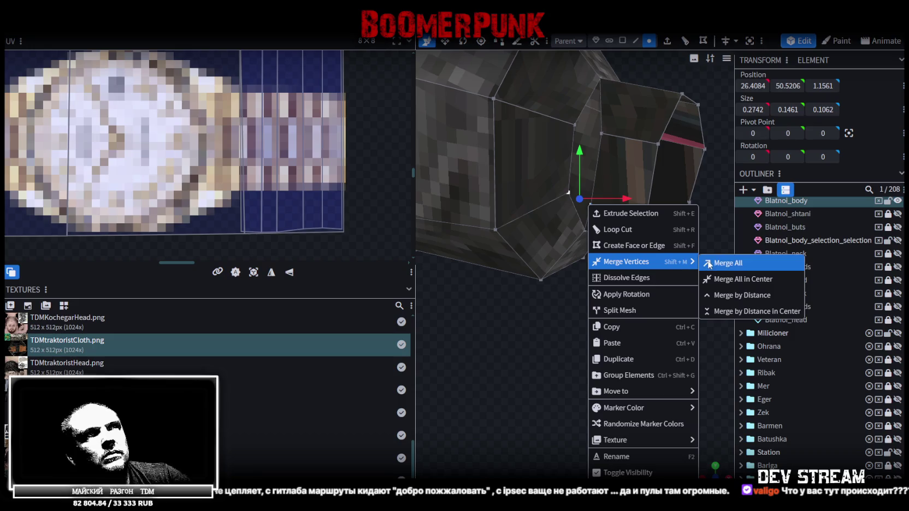
pyautogui.click(709, 264)
pyautogui.moveTo(682, 323); pyautogui.dragTo(571, 204)
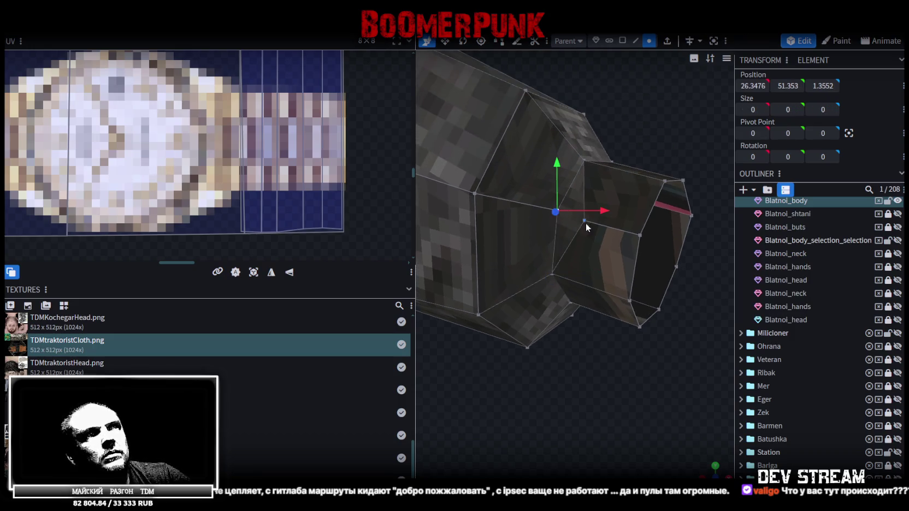
pyautogui.keyDown('shift'); pyautogui.click(584, 220); pyautogui.keyUp('shift')
pyautogui.rightClick(584, 220)
pyautogui.click(703, 266)
# - Save the model to TDMchars.bbmodel
pyautogui.scroll(-5, 695, 265)
pyautogui.moveTo(695, 265)
pyautogui.mouseDown()
pyautogui.moveTo(655, 297)
pyautogui.moveTo(653, 253)
pyautogui.moveTo(678, 268)
pyautogui.mouseUp()
pyautogui.hotkey('ctrl', 's')
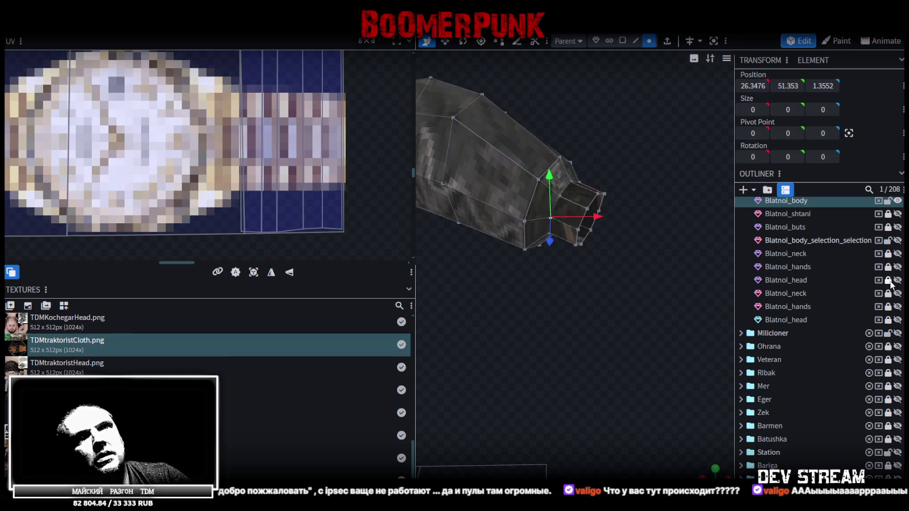
# - Switch to solid shading, hide Blatnoi_head and show Blatnoi_hands
pyautogui.scroll(-3, 552, 304)
pyautogui.scroll(-3, 551, 304)
pyautogui.scroll(-4, 543, 306)
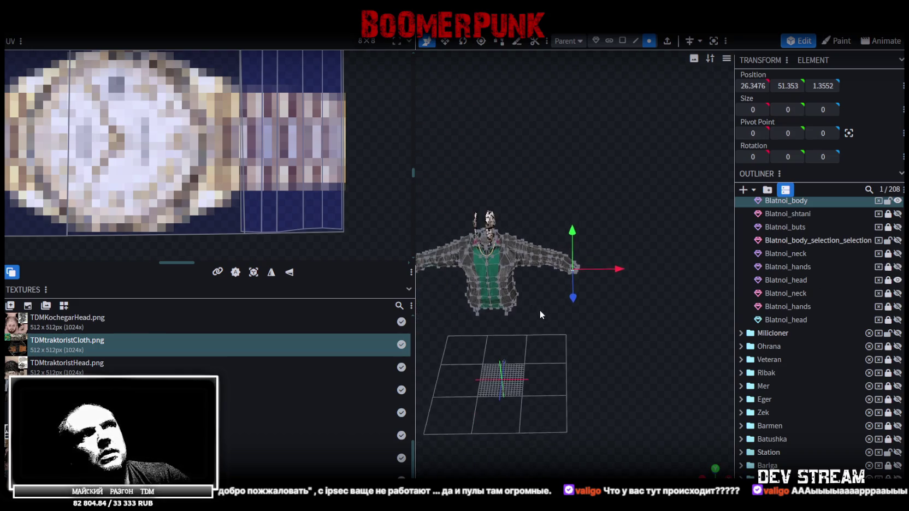
pyautogui.scroll(2, 499, 309)
pyautogui.scroll(2, 562, 310)
pyautogui.scroll(2, 639, 309)
pyautogui.scroll(1, 667, 305)
pyautogui.press('z')
pyautogui.moveTo(664, 310)
pyautogui.mouseDown()
pyautogui.moveTo(639, 312)
pyautogui.moveTo(691, 310)
pyautogui.moveTo(592, 324)
pyautogui.moveTo(822, 264)
pyautogui.mouseUp()
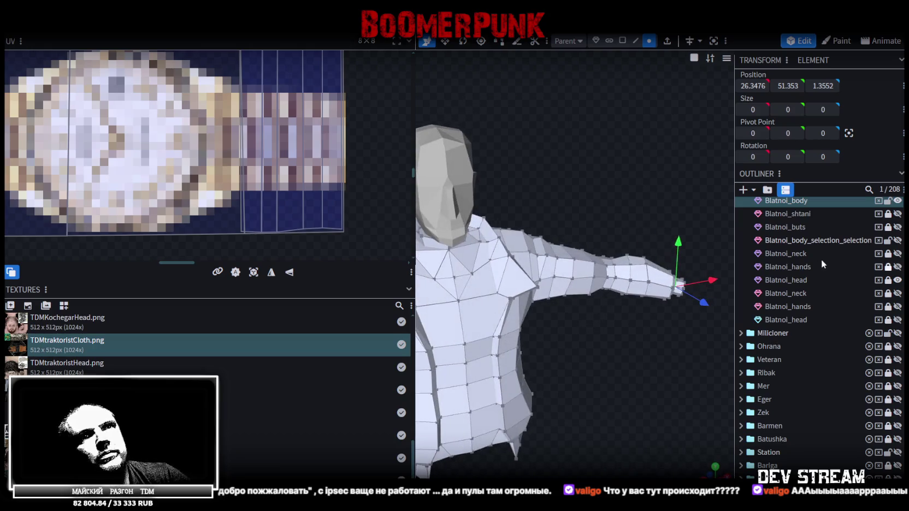
pyautogui.click(898, 279)
pyautogui.click(898, 266)
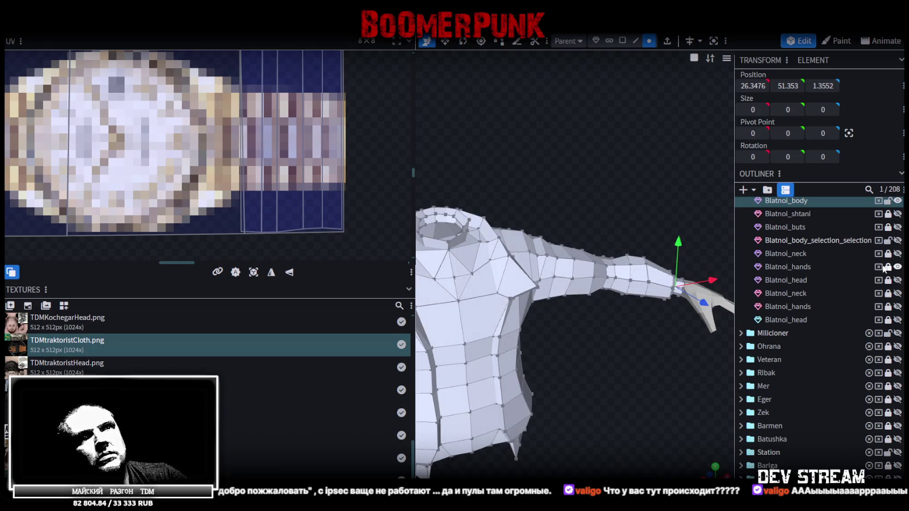
# - Duplicate the Blatnoi_hands mesh with Ctrl+D
pyautogui.click(786, 267)
pyautogui.hotkey('ctrl', 'd')
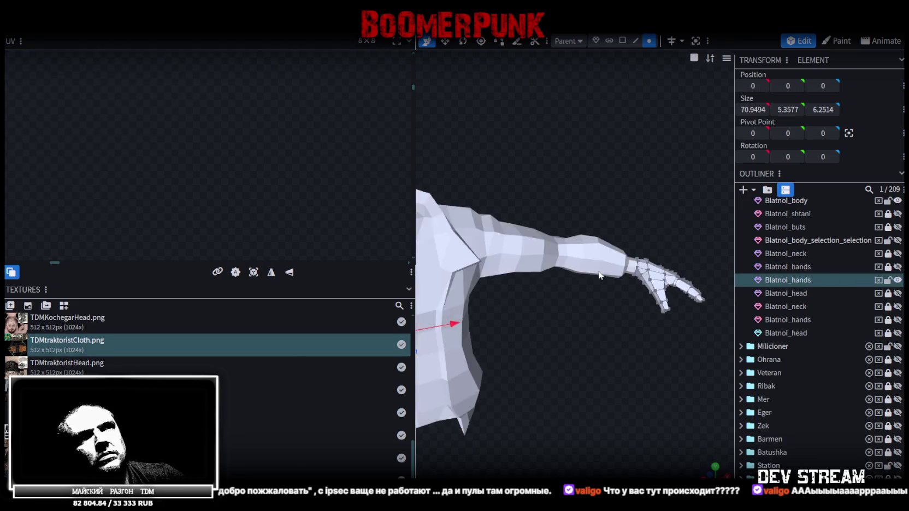
pyautogui.scroll(-5, 628, 284)
pyautogui.moveTo(568, 315)
pyautogui.mouseDown()
pyautogui.moveTo(521, 302)
pyautogui.moveTo(564, 300)
pyautogui.mouseUp()
# - In face mode, select the faces of the hand and wrist
pyautogui.click(623, 40)
pyautogui.moveTo(445, 185)
pyautogui.mouseDown()
pyautogui.moveTo(530, 281)
pyautogui.moveTo(514, 269)
pyautogui.mouseUp()
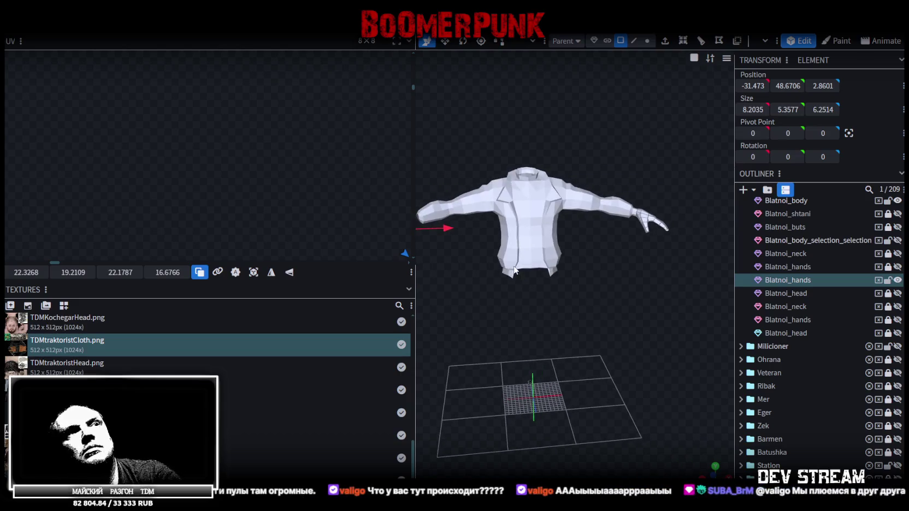
pyautogui.click(640, 255)
pyautogui.scroll(2, 576, 243)
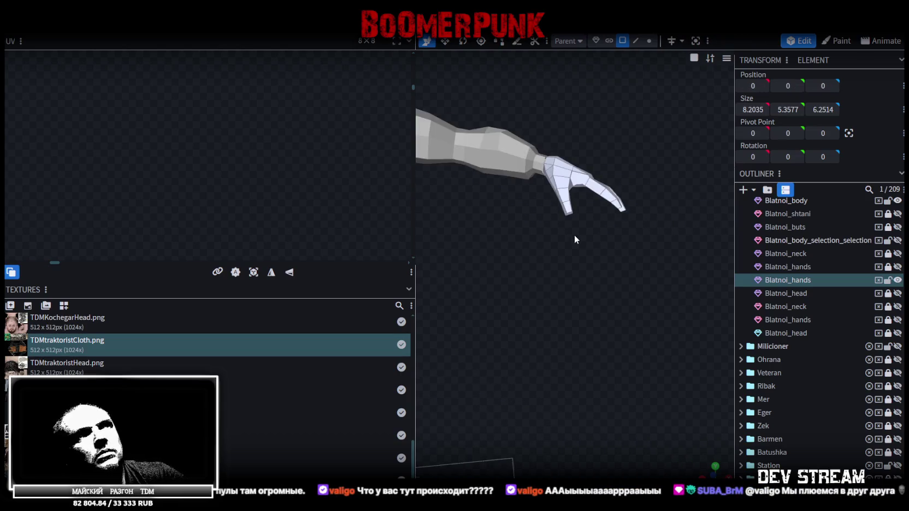
pyautogui.scroll(3, 568, 254)
pyautogui.scroll(2, 574, 271)
pyautogui.scroll(1, 601, 262)
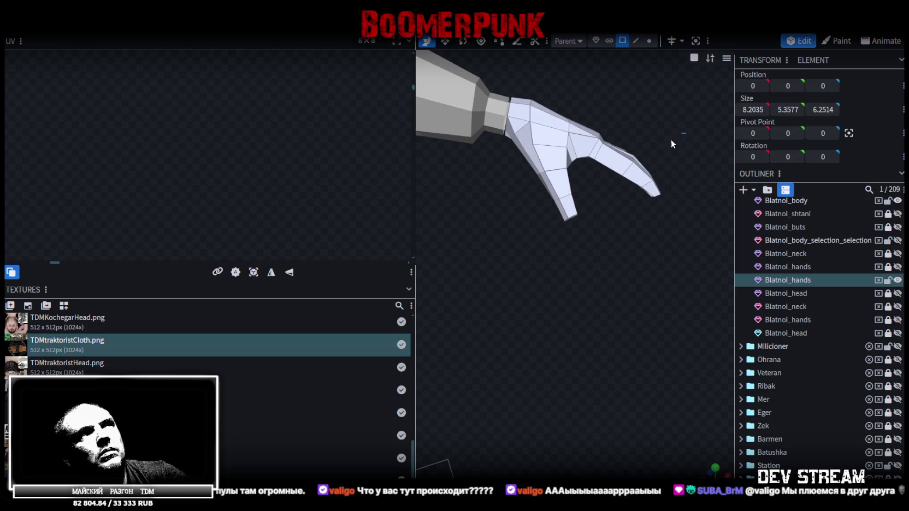
pyautogui.moveTo(683, 133); pyautogui.dragTo(524, 250)
pyautogui.moveTo(680, 106)
pyautogui.mouseDown()
pyautogui.moveTo(532, 217)
pyautogui.moveTo(568, 345)
pyautogui.moveTo(580, 253)
pyautogui.moveTo(561, 300)
pyautogui.moveTo(579, 309)
pyautogui.moveTo(502, 227)
pyautogui.mouseUp()
pyautogui.click(567, 243)
pyautogui.click(501, 227)
pyautogui.click(501, 221)
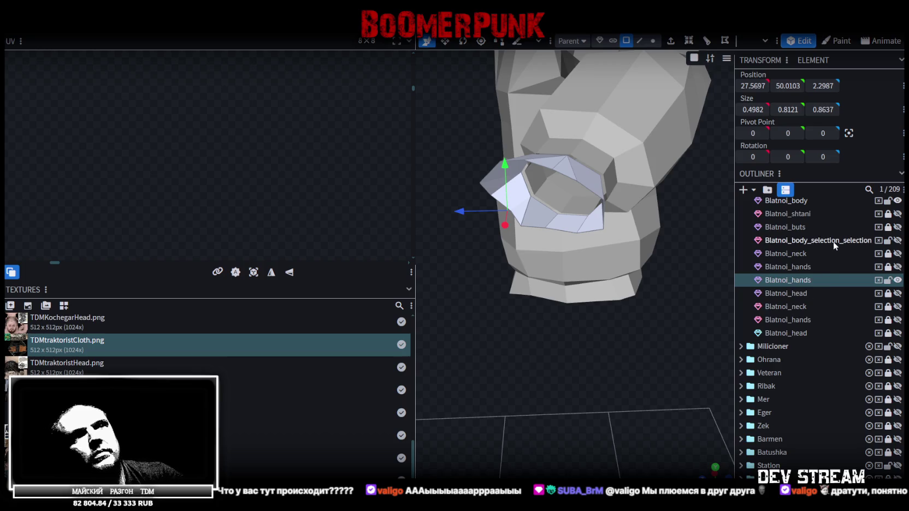
# - Merge the hand copy into Blatnoi_body with Merge Meshes
pyautogui.click(833, 241)
pyautogui.click(803, 202)
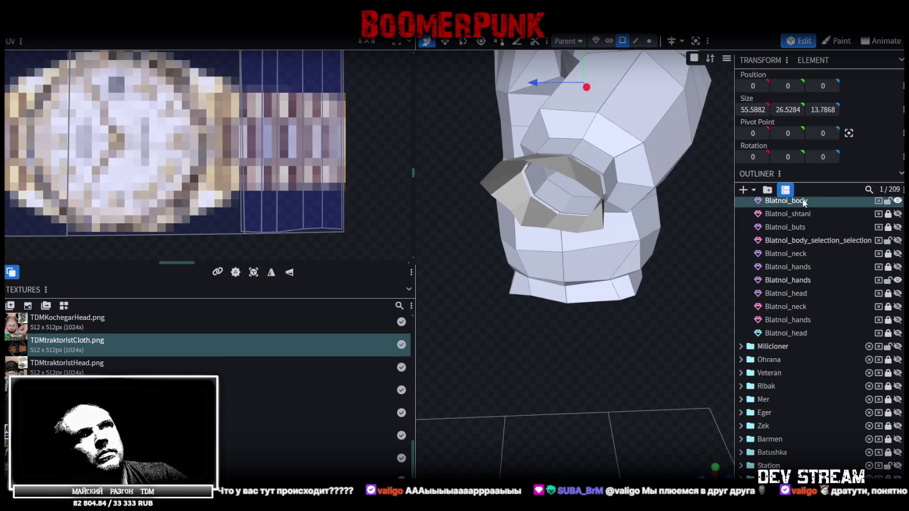
pyautogui.rightClick(798, 280)
pyautogui.click(820, 305)
pyautogui.moveTo(626, 318)
pyautogui.mouseDown()
pyautogui.moveTo(638, 317)
pyautogui.moveTo(632, 296)
pyautogui.moveTo(693, 254)
pyautogui.moveTo(645, 277)
pyautogui.moveTo(670, 297)
pyautogui.mouseUp()
# - Switch to vertex selection and merge the first cuff vertex pair onto the sleeve's wrist edge
pyautogui.click(649, 41)
pyautogui.scroll(3, 658, 216)
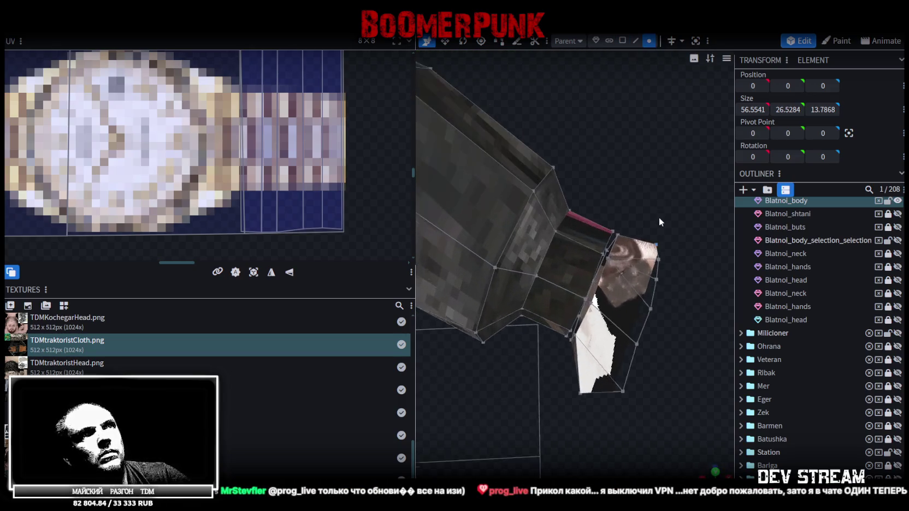
pyautogui.click(611, 257)
pyautogui.click(617, 253)
pyautogui.moveTo(625, 253)
pyautogui.mouseDown()
pyautogui.moveTo(727, 146)
pyautogui.moveTo(639, 197)
pyautogui.moveTo(626, 192)
pyautogui.mouseUp()
pyautogui.scroll(-3, 639, 197)
pyautogui.scroll(3, 626, 192)
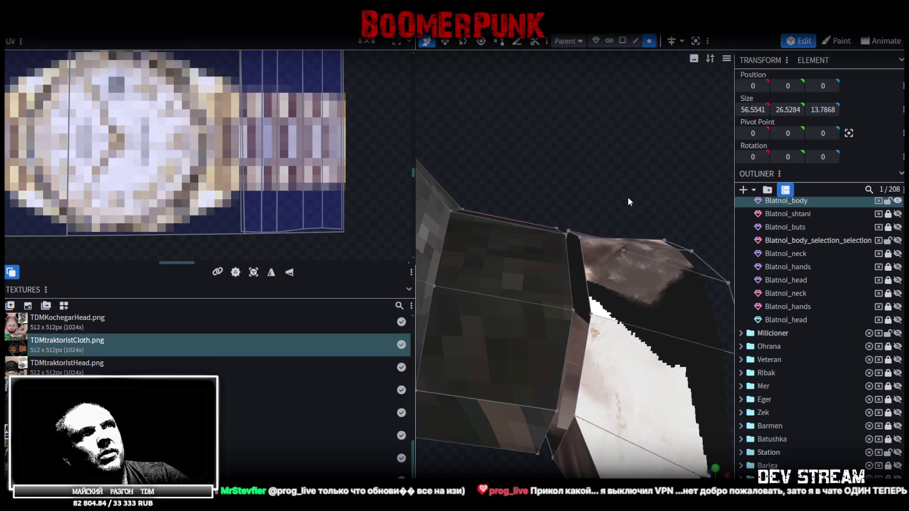
pyautogui.click(582, 241)
pyautogui.click(580, 240)
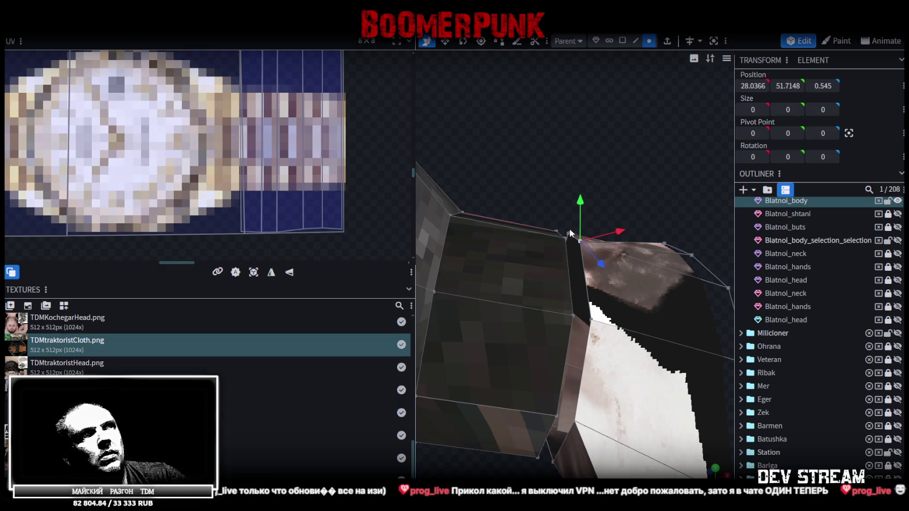
pyautogui.moveTo(578, 204)
pyautogui.mouseDown()
pyautogui.moveTo(648, 142)
pyautogui.moveTo(646, 164)
pyautogui.moveTo(638, 137)
pyautogui.moveTo(632, 156)
pyautogui.mouseUp()
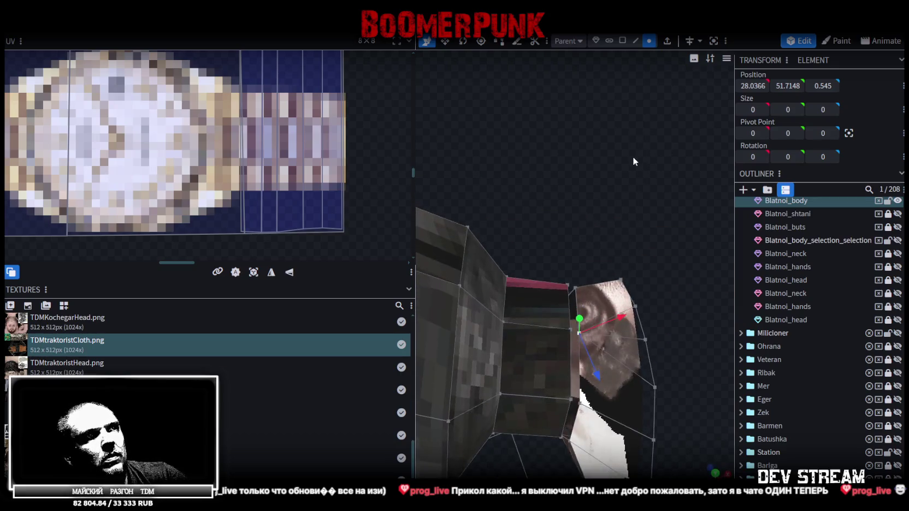
pyautogui.keyDown('shift'); pyautogui.click(570, 331); pyautogui.keyUp('shift')
pyautogui.rightClick(570, 331)
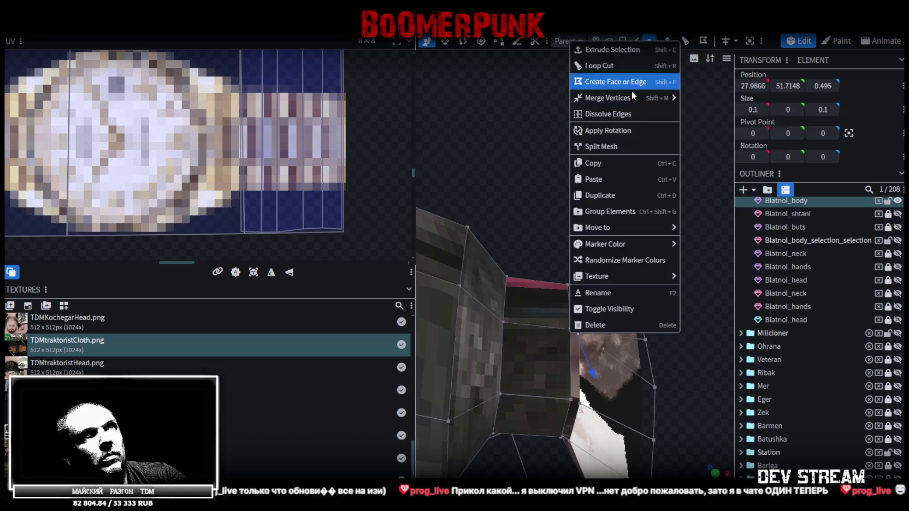
pyautogui.moveTo(608, 98)
pyautogui.click(702, 98)
# - Merge the next two cuff and sleeve vertex pairs at the wrist
pyautogui.click(563, 331)
pyautogui.rightClick(552, 330)
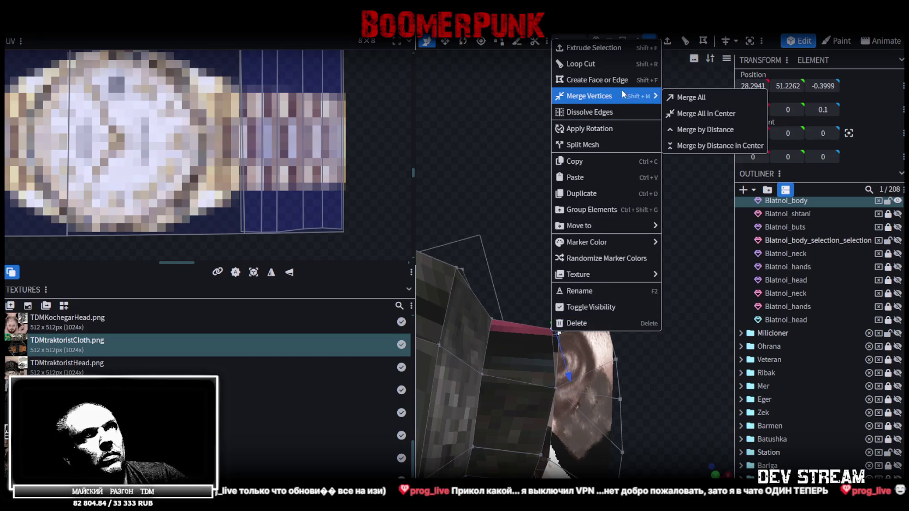
pyautogui.click(676, 94)
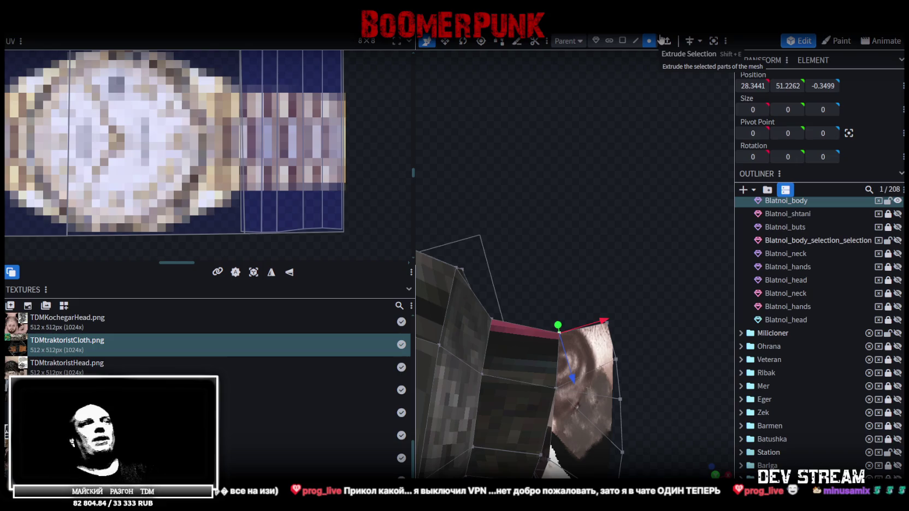
pyautogui.moveTo(534, 217); pyautogui.dragTo(618, 226)
pyautogui.scroll(3, 625, 218)
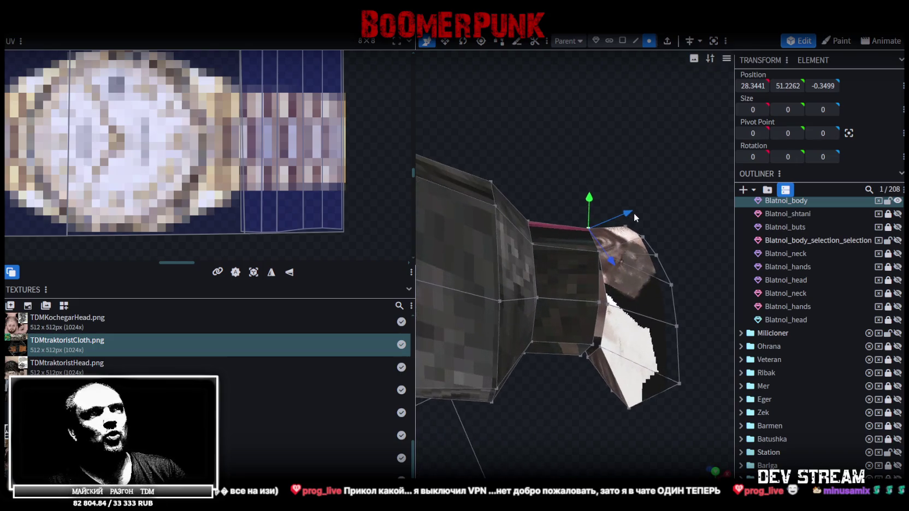
pyautogui.scroll(2, 629, 214)
pyautogui.scroll(1, 628, 216)
pyautogui.keyDown('shift'); pyautogui.click(601, 347); pyautogui.keyUp('shift')
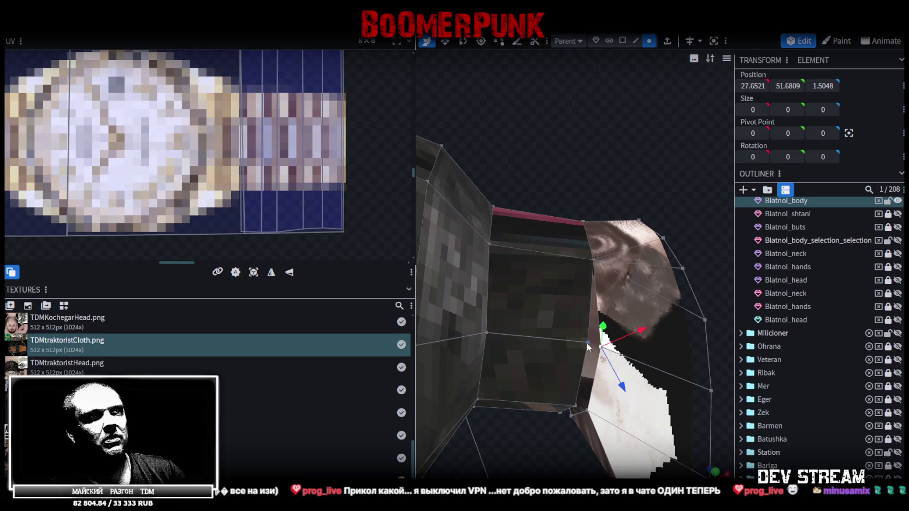
pyautogui.rightClick(587, 340)
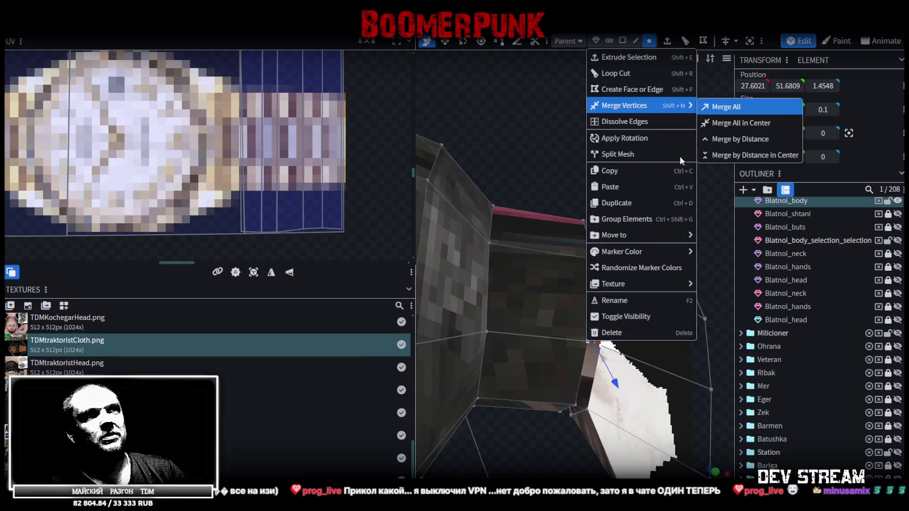
pyautogui.click(724, 107)
# - Weld two more neighbouring vertex pairs along the top cuff edge with Merge Vertices
pyautogui.moveTo(593, 282); pyautogui.dragTo(619, 163)
pyautogui.click(599, 148)
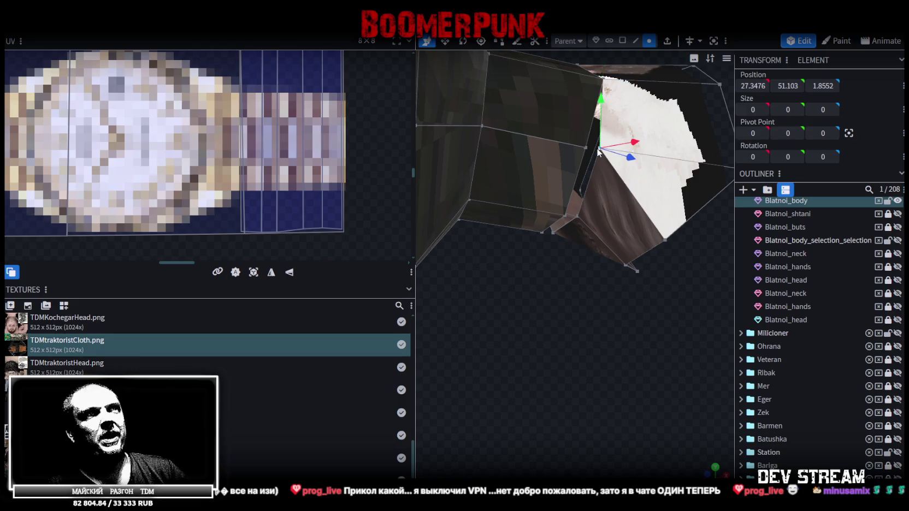
pyautogui.keyDown('shift'); pyautogui.click(587, 147); pyautogui.keyUp('shift')
pyautogui.rightClick(588, 147)
pyautogui.moveTo(626, 206)
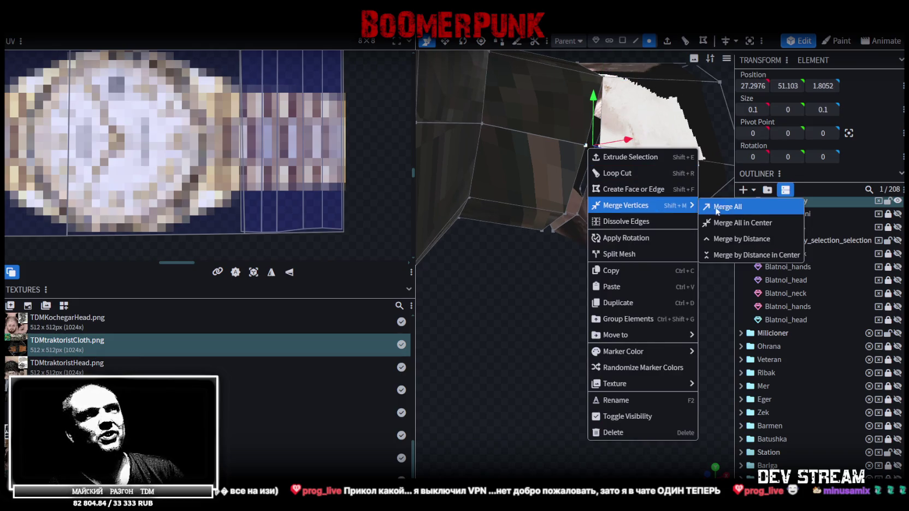
pyautogui.click(719, 207)
pyautogui.keyDown('shift'); pyautogui.click(580, 214); pyautogui.keyUp('shift')
pyautogui.rightClick(565, 214)
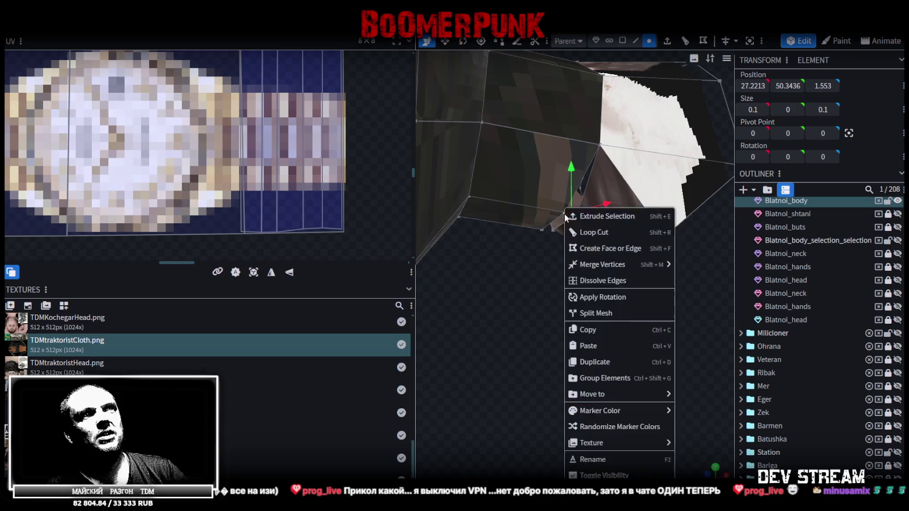
pyautogui.click(678, 264)
# - Merge the lower cuff vertices underneath and move one onto the sleeve edge
pyautogui.moveTo(583, 310)
pyautogui.mouseDown()
pyautogui.moveTo(578, 357)
pyautogui.moveTo(608, 226)
pyautogui.moveTo(580, 316)
pyautogui.moveTo(616, 300)
pyautogui.moveTo(614, 289)
pyautogui.mouseUp()
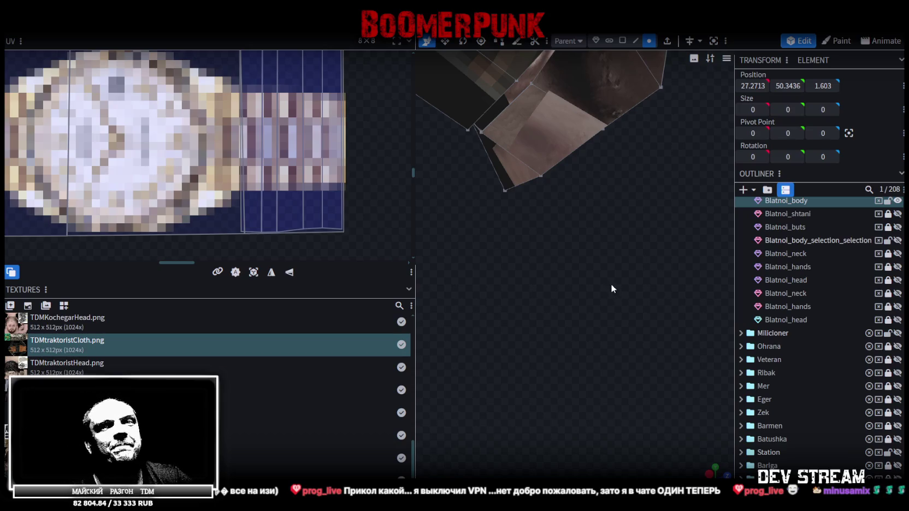
pyautogui.moveTo(571, 250)
pyautogui.mouseDown()
pyautogui.moveTo(565, 309)
pyautogui.moveTo(525, 211)
pyautogui.mouseUp()
pyautogui.click(515, 211)
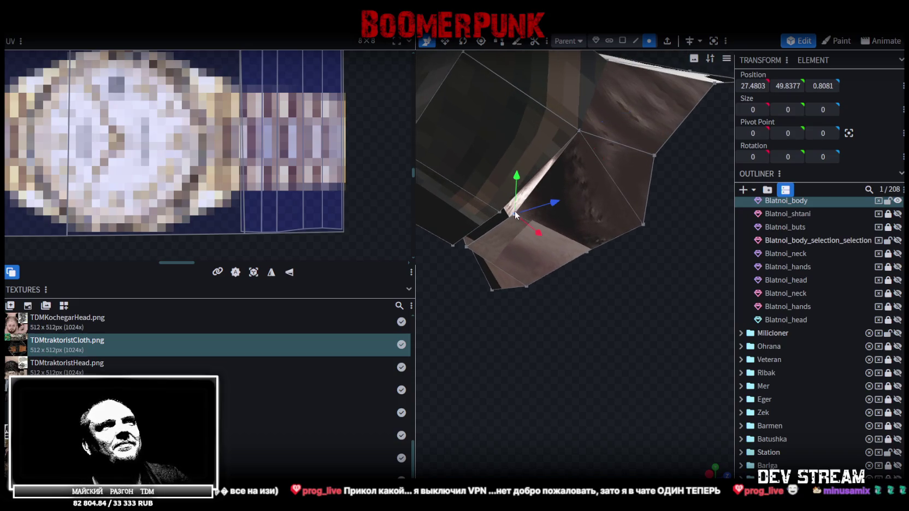
pyautogui.keyDown('shift'); pyautogui.click(498, 210); pyautogui.keyUp('shift')
pyautogui.rightClick(498, 211)
pyautogui.moveTo(536, 265)
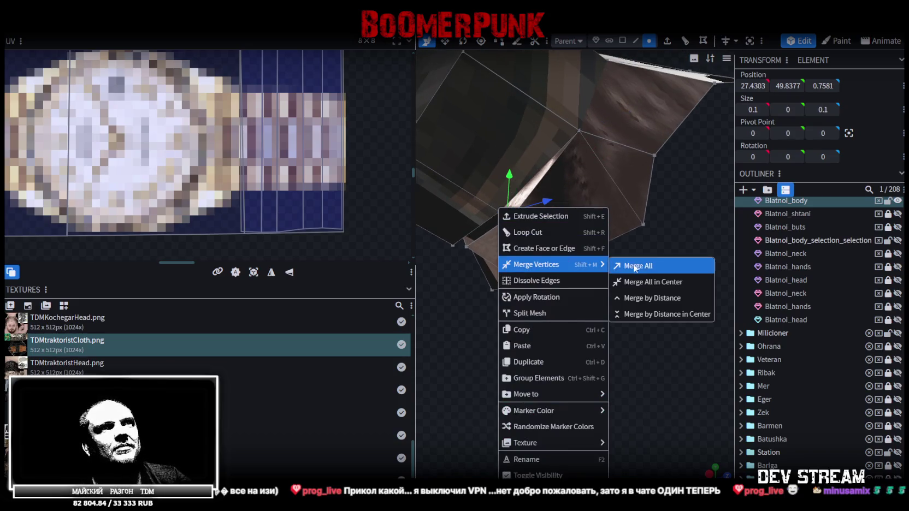
pyautogui.click(628, 309)
pyautogui.moveTo(628, 306)
pyautogui.mouseDown()
pyautogui.moveTo(695, 303)
pyautogui.moveTo(514, 233)
pyautogui.moveTo(646, 261)
pyautogui.moveTo(495, 227)
pyautogui.moveTo(511, 252)
pyautogui.moveTo(501, 241)
pyautogui.mouseUp()
pyautogui.moveTo(623, 189); pyautogui.dragTo(607, 176)
pyautogui.rightClick(624, 174)
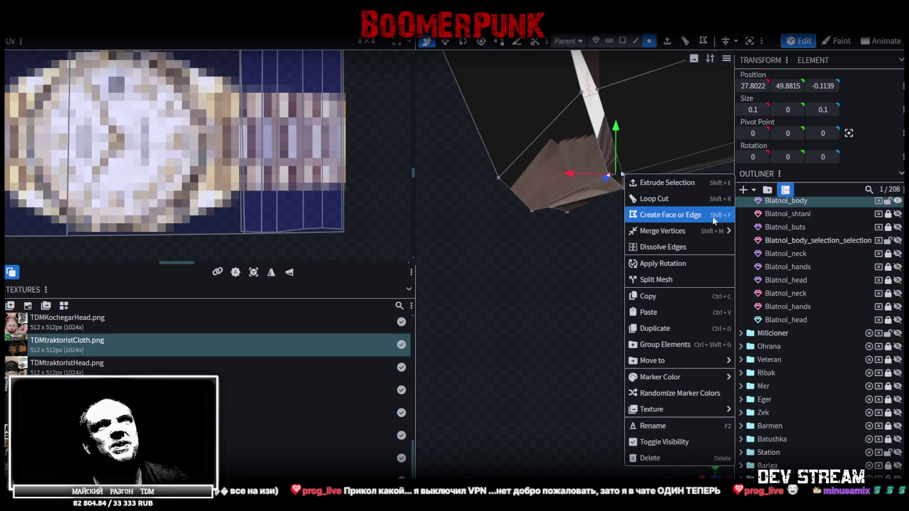
pyautogui.click(752, 233)
# - Merge the last loose vertices and box-select the cuff's faces
pyautogui.moveTo(622, 173)
pyautogui.mouseDown()
pyautogui.moveTo(625, 244)
pyautogui.moveTo(571, 218)
pyautogui.mouseUp()
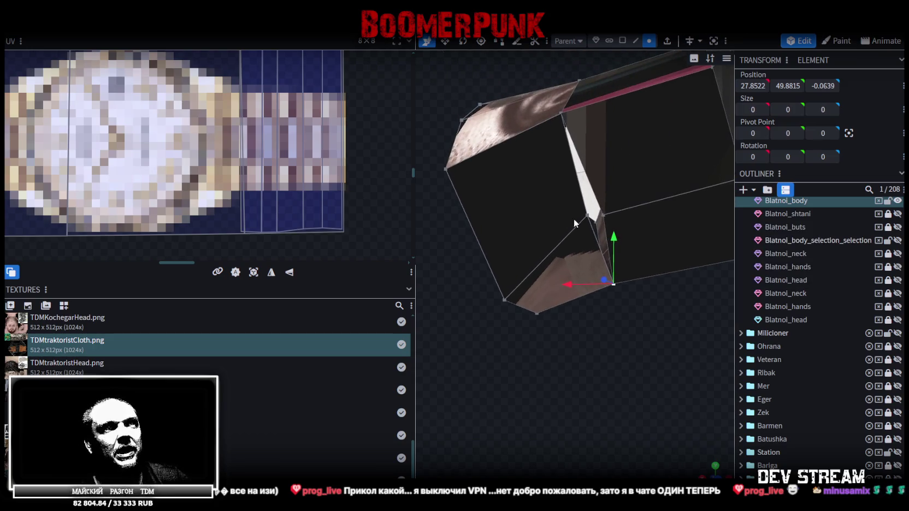
pyautogui.rightClick(607, 214)
pyautogui.moveTo(642, 264)
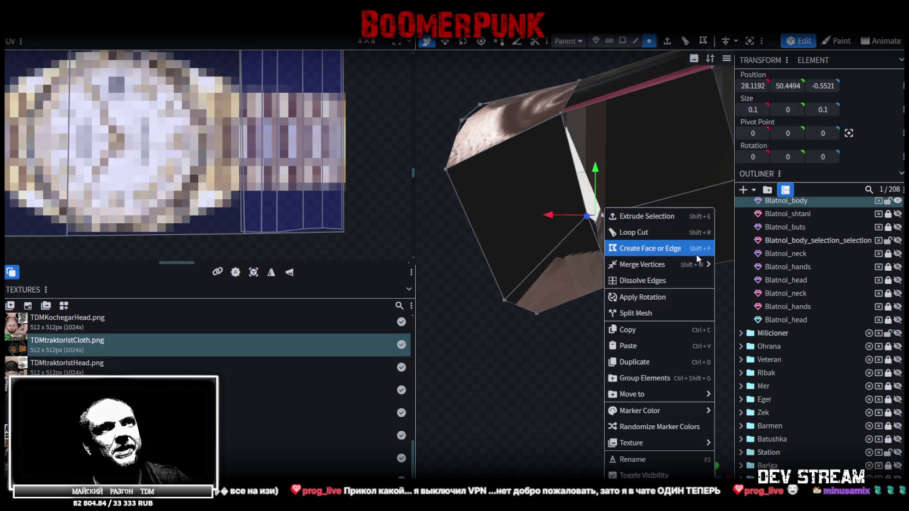
pyautogui.click(732, 262)
pyautogui.moveTo(589, 167); pyautogui.dragTo(555, 105)
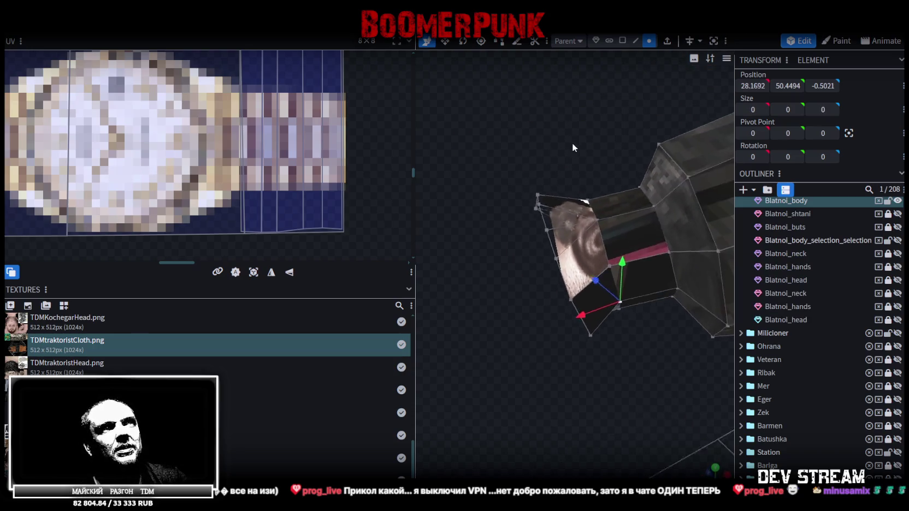
pyautogui.moveTo(488, 178); pyautogui.dragTo(577, 306)
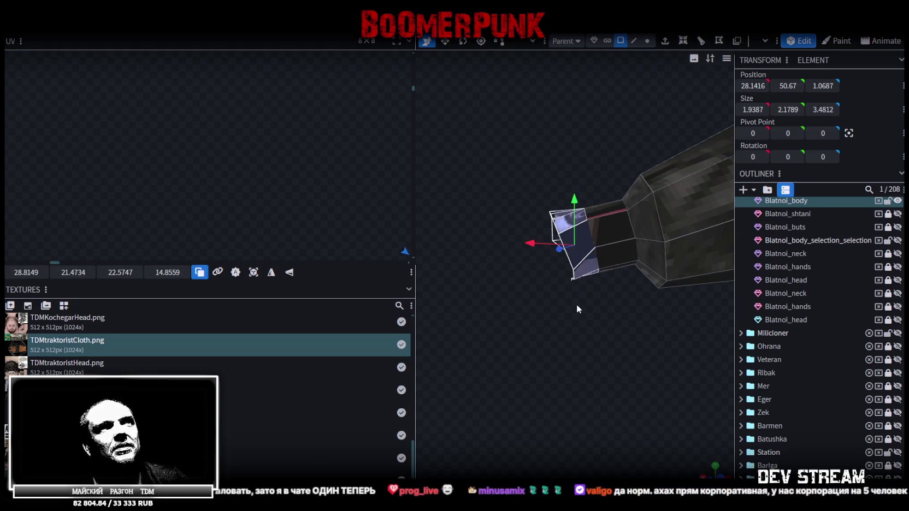
# - Save the model as TDMchars.bbmodel with Ctrl+S
pyautogui.click(554, 213)
pyautogui.moveTo(554, 213)
pyautogui.mouseDown()
pyautogui.moveTo(659, 324)
pyautogui.moveTo(655, 183)
pyautogui.moveTo(650, 237)
pyautogui.mouseUp()
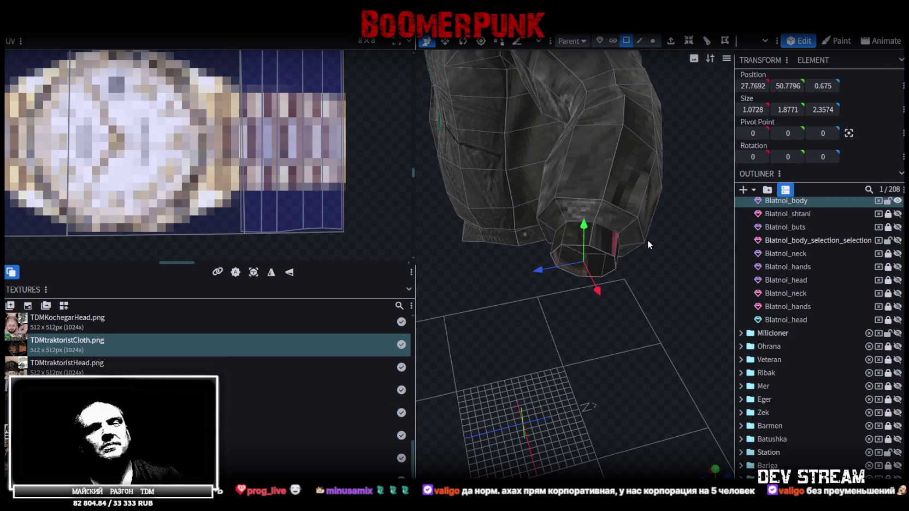
pyautogui.hotkey('ctrl', 's')
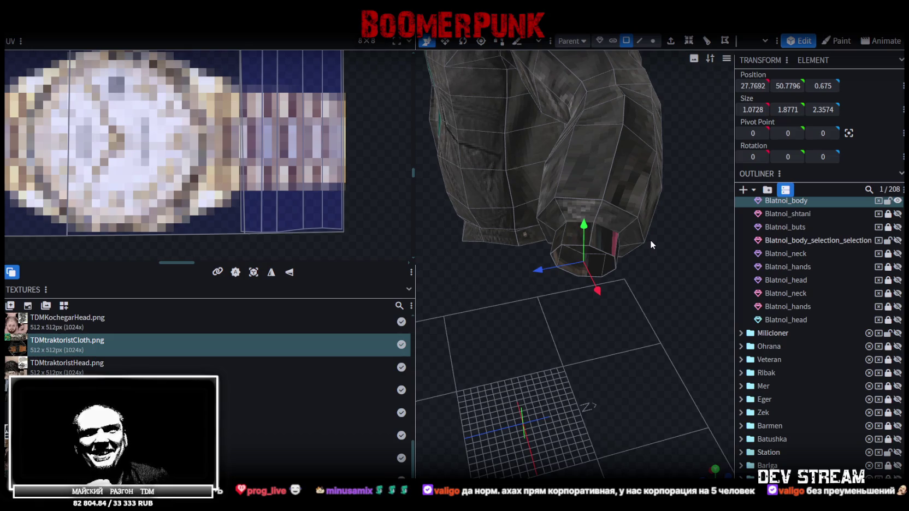
# - From beneath the arm, box-select the wrist cuff faces
pyautogui.moveTo(574, 238)
pyautogui.mouseDown()
pyautogui.moveTo(566, 457)
pyautogui.moveTo(616, 408)
pyautogui.moveTo(596, 400)
pyautogui.mouseUp()
pyautogui.moveTo(605, 319)
pyautogui.mouseDown()
pyautogui.moveTo(631, 267)
pyautogui.moveTo(636, 294)
pyautogui.moveTo(509, 322)
pyautogui.moveTo(639, 271)
pyautogui.mouseUp()
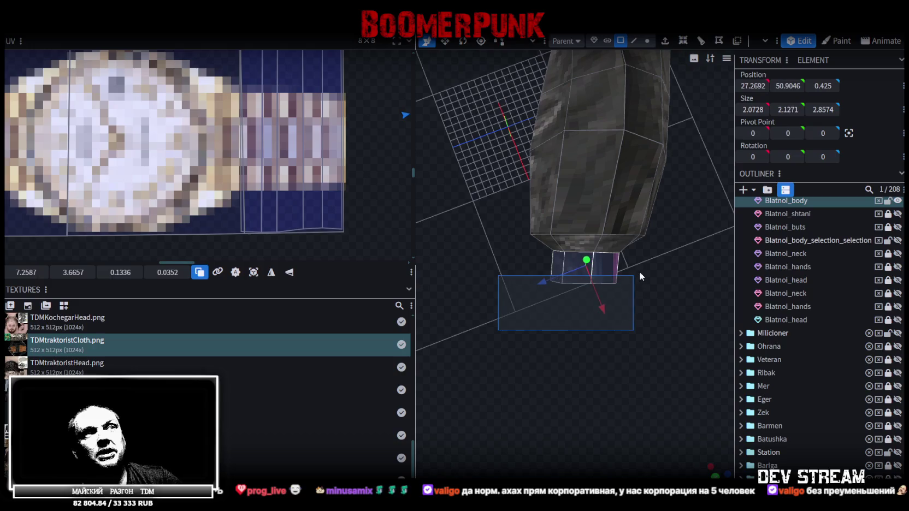
pyautogui.scroll(-3, 291, 209)
# - Move the cuff UV island onto the green cuff area of TDMtraktoristCloth and shift it upward
pyautogui.scroll(-3, 273, 163)
pyautogui.scroll(2, 273, 163)
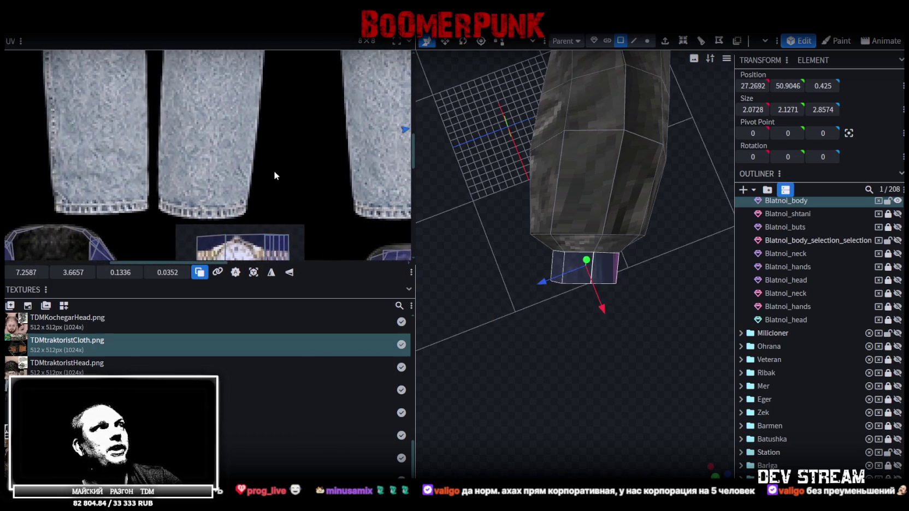
pyautogui.scroll(-3, 277, 138)
pyautogui.moveTo(277, 139)
pyautogui.mouseDown(button='middle')
pyautogui.moveTo(151, 186)
pyautogui.moveTo(212, 147)
pyautogui.mouseUp(button='middle')
pyautogui.scroll(-2, 212, 147)
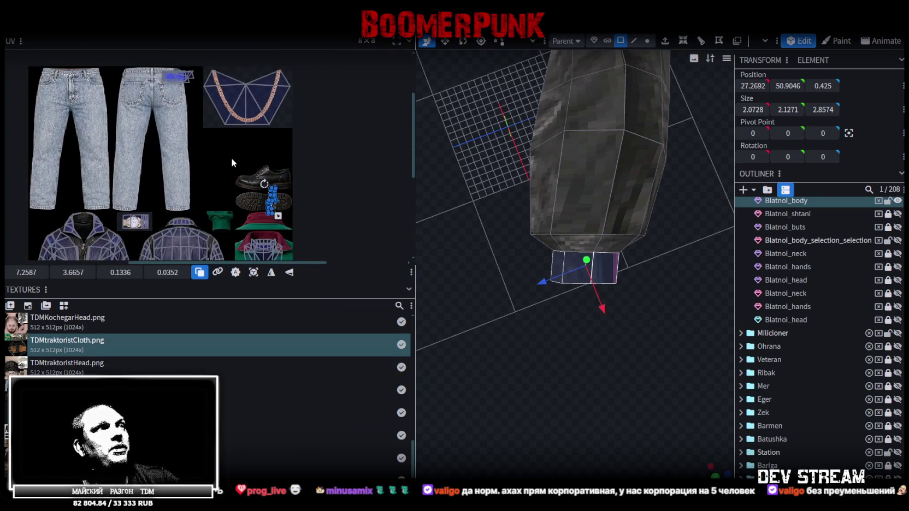
pyautogui.scroll(2, 269, 201)
pyautogui.scroll(1, 267, 194)
pyautogui.scroll(2, 290, 127)
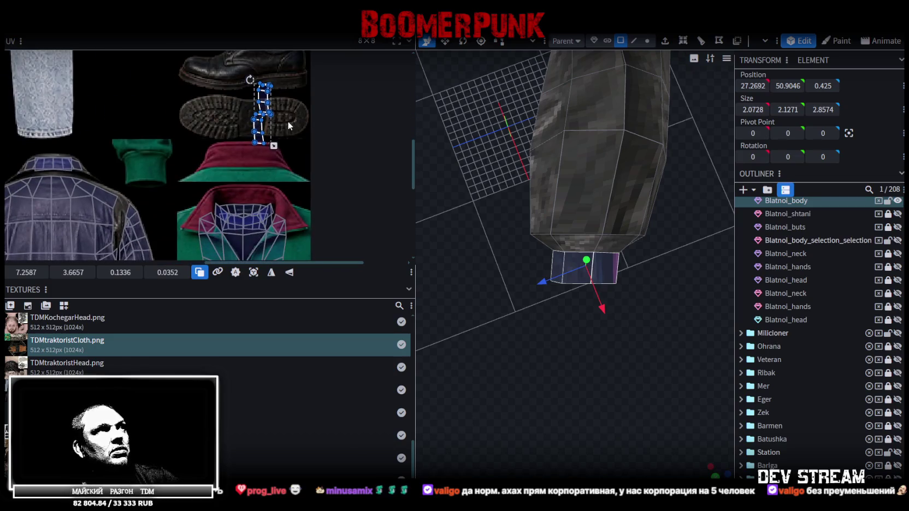
pyautogui.moveTo(264, 104); pyautogui.dragTo(176, 165)
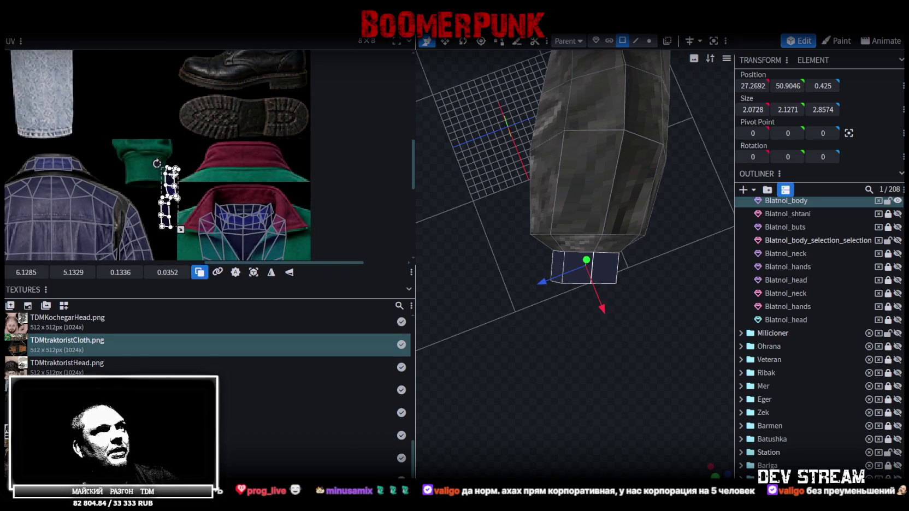
pyautogui.scroll(2, 154, 157)
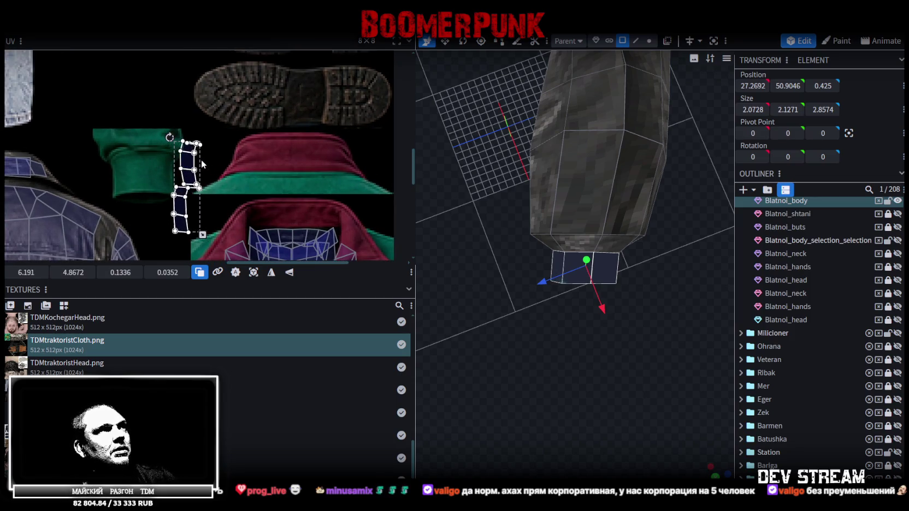
pyautogui.moveTo(188, 166); pyautogui.dragTo(190, 112)
pyautogui.scroll(2, 164, 153)
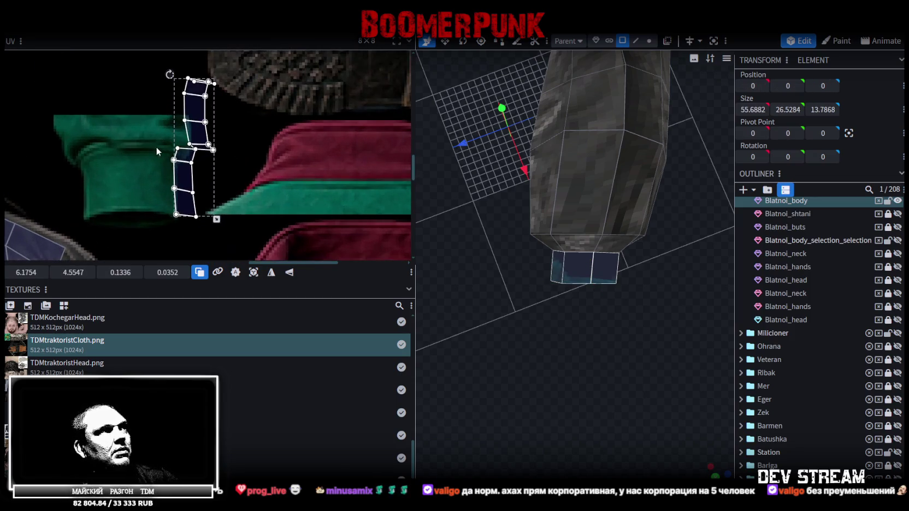
# - Move two cuff UV faces into the upper column, then rotate all cuff UVs 90° left
pyautogui.click(185, 194)
pyautogui.keyDown('shift'); pyautogui.click(186, 203); pyautogui.keyUp('shift')
pyautogui.moveTo(186, 203)
pyautogui.mouseDown()
pyautogui.moveTo(176, 136)
pyautogui.moveTo(195, 133)
pyautogui.mouseUp()
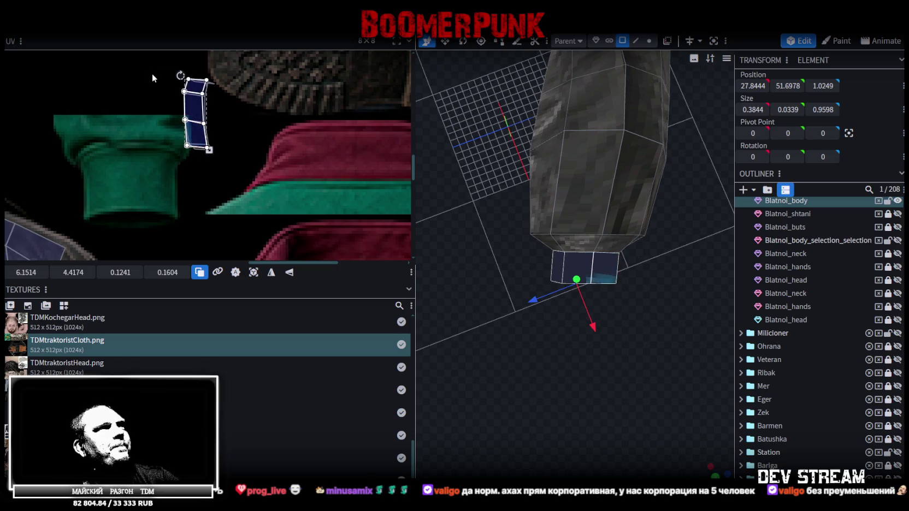
pyautogui.moveTo(154, 66); pyautogui.dragTo(230, 154)
pyautogui.rightClick(194, 112)
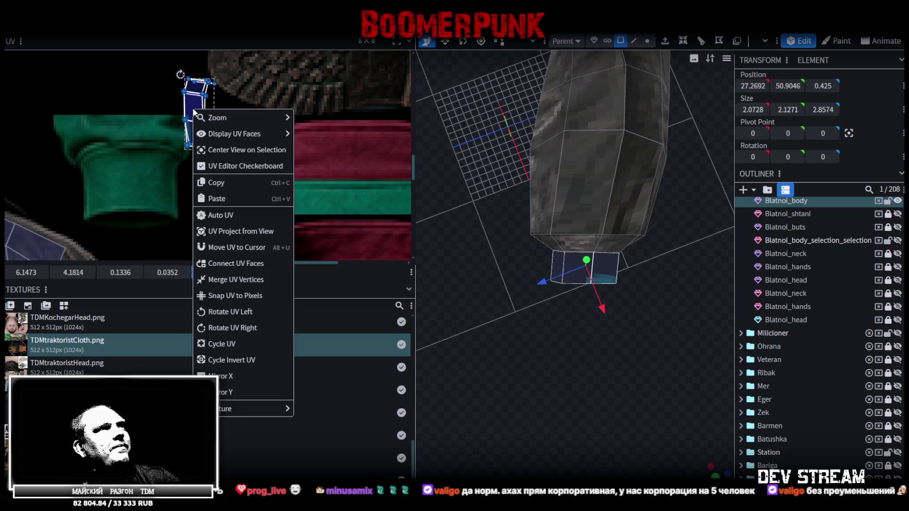
pyautogui.click(230, 312)
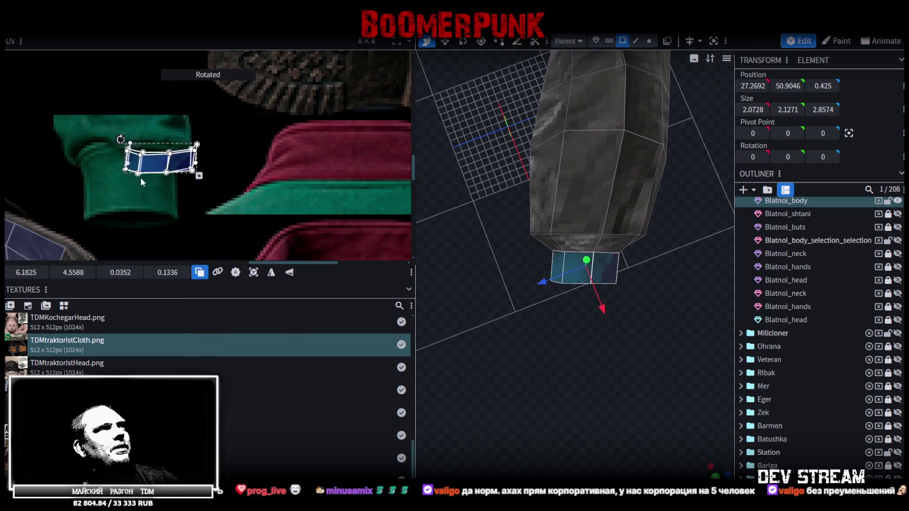
# - Reselect all the cuff's UV faces, undoing a trial downward stretch
pyautogui.click(142, 182)
pyautogui.scroll(1, 192, 169)
pyautogui.scroll(1, 192, 169)
pyautogui.moveTo(53, 204); pyautogui.dragTo(213, 157)
pyautogui.moveTo(141, 187); pyautogui.dragTo(143, 218)
pyautogui.hotkey('ctrl', 'z')
pyautogui.moveTo(66, 201); pyautogui.dragTo(218, 171)
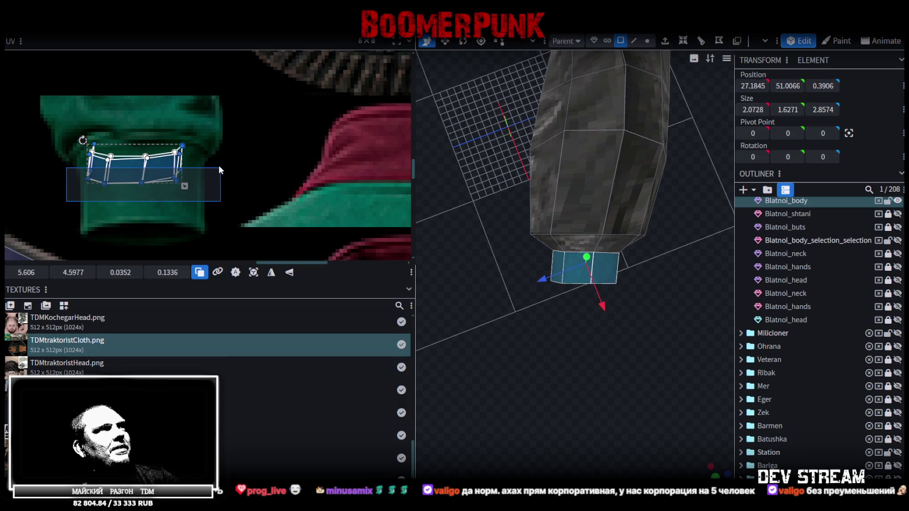
pyautogui.scroll(2, 110, 155)
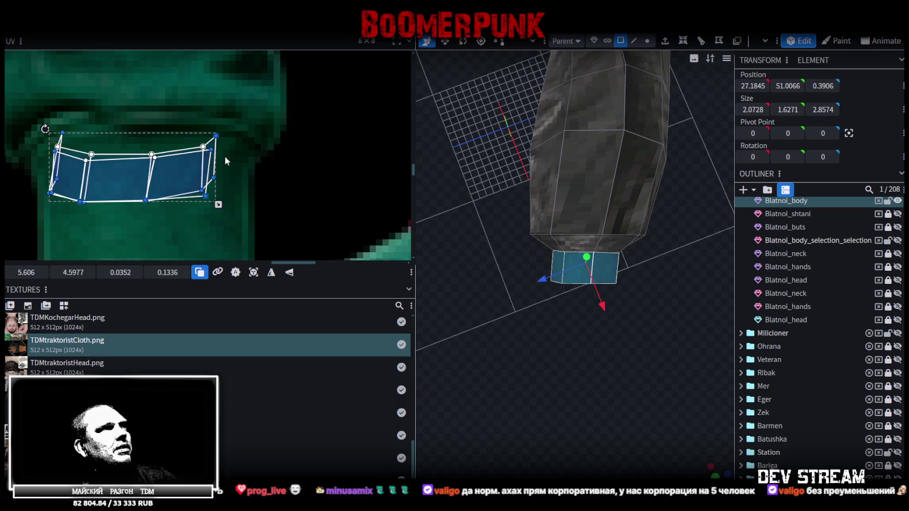
pyautogui.moveTo(237, 165); pyautogui.dragTo(258, 159, button='middle')
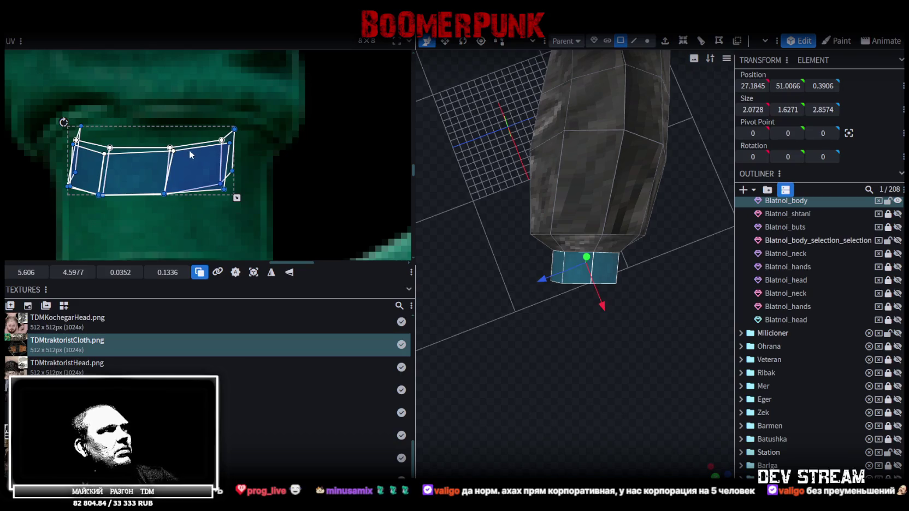
pyautogui.moveTo(37, 215); pyautogui.dragTo(251, 162)
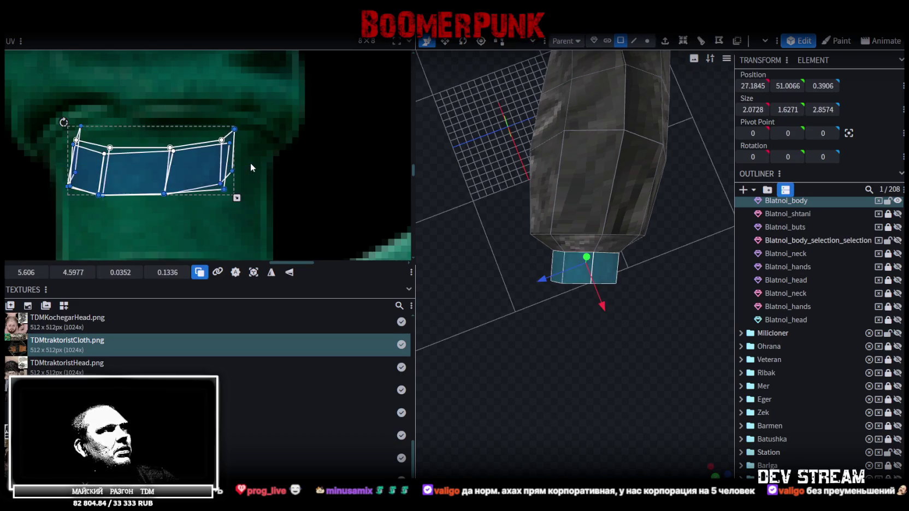
pyautogui.scroll(-3, 250, 162)
pyautogui.moveTo(110, 106); pyautogui.dragTo(279, 154)
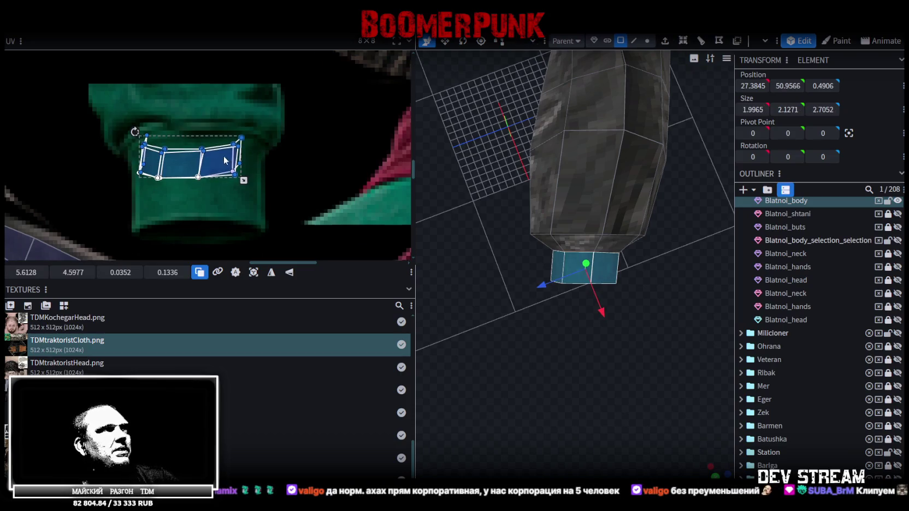
# - Enlarge the cuff UVs and move them onto the green cuff area, around 5.625, 4.7081
pyautogui.scroll(-2, 206, 218)
pyautogui.scroll(2, 225, 74)
pyautogui.scroll(1, 177, 192)
pyautogui.scroll(2, 177, 193)
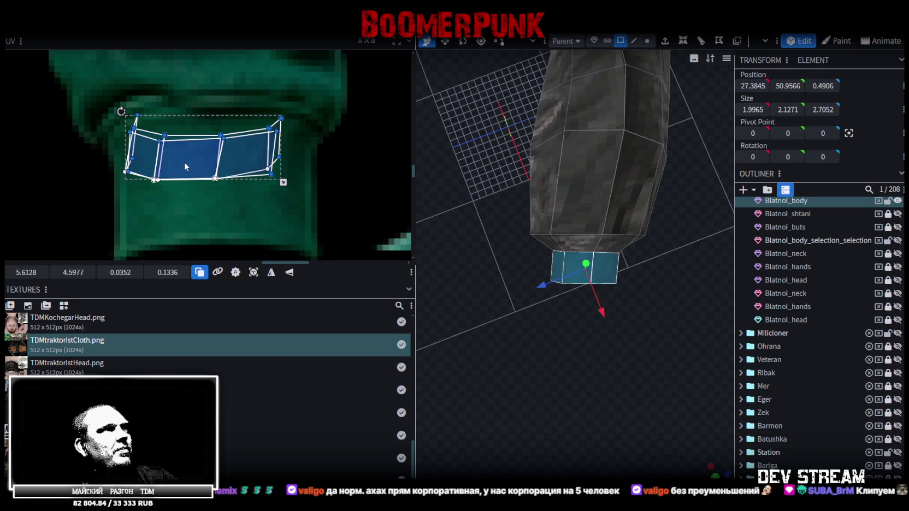
pyautogui.click(184, 162)
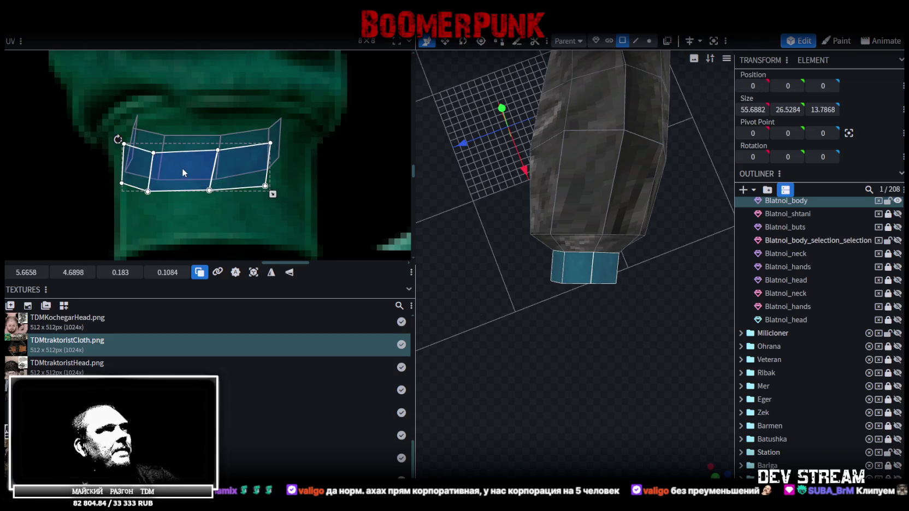
pyautogui.scroll(-1, 240, 178)
pyautogui.moveTo(267, 177); pyautogui.dragTo(303, 231)
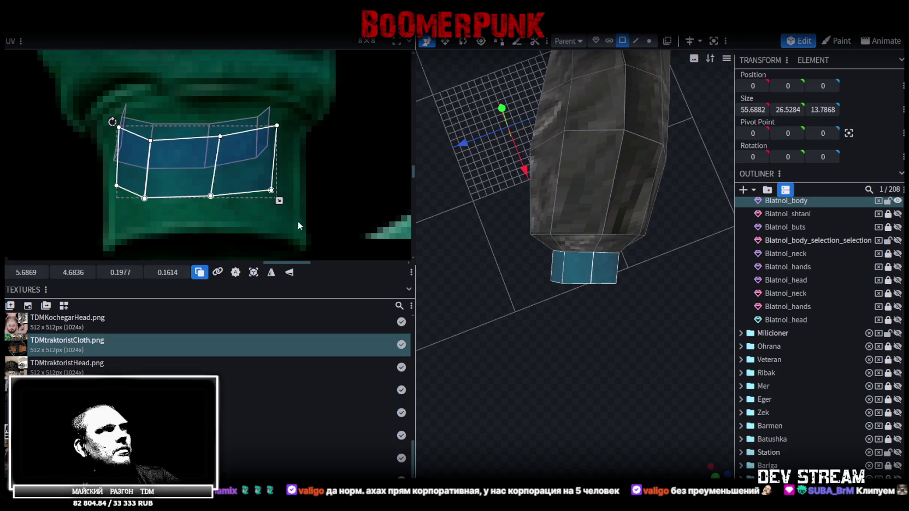
pyautogui.moveTo(198, 190); pyautogui.dragTo(141, 78)
pyautogui.click(138, 144)
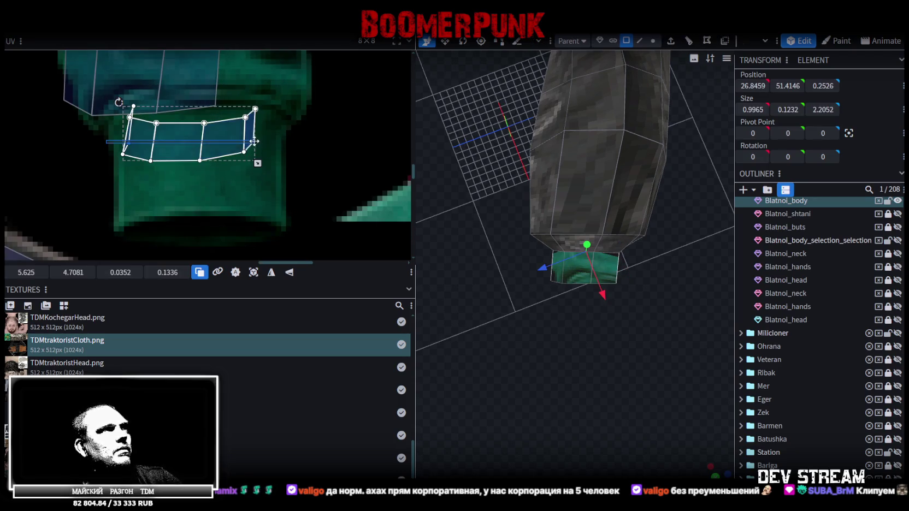
# - Mirror the selected cuff UV faces, stretch them taller, and square the left face
pyautogui.click(289, 272)
pyautogui.moveTo(190, 139); pyautogui.dragTo(170, 135)
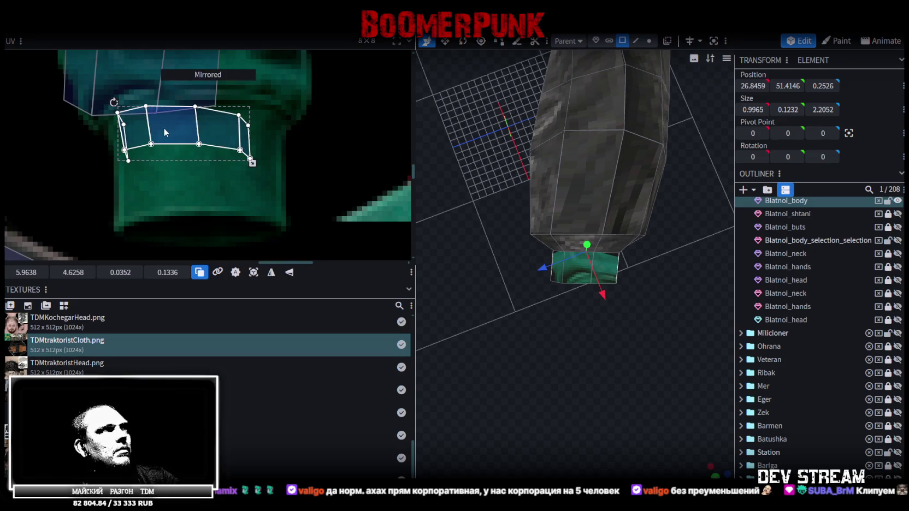
pyautogui.moveTo(252, 163); pyautogui.dragTo(280, 217)
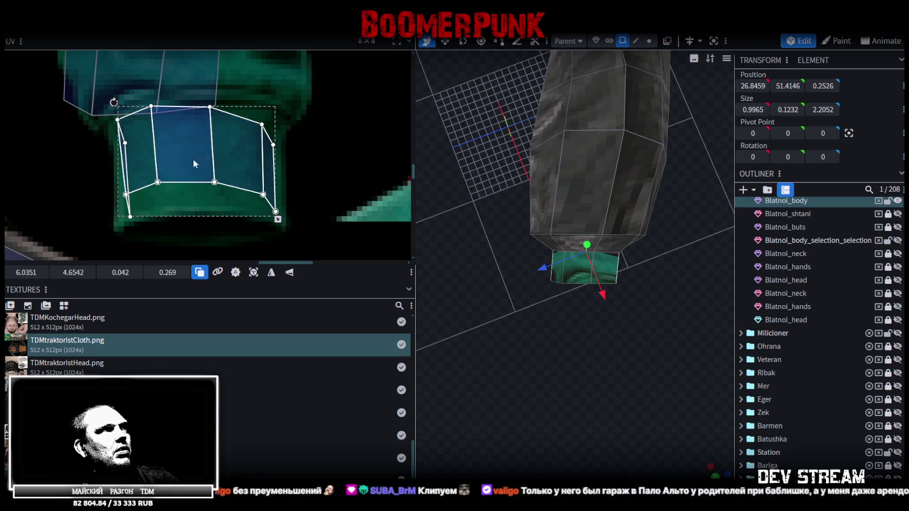
pyautogui.click(133, 139)
pyautogui.moveTo(125, 143); pyautogui.dragTo(163, 214)
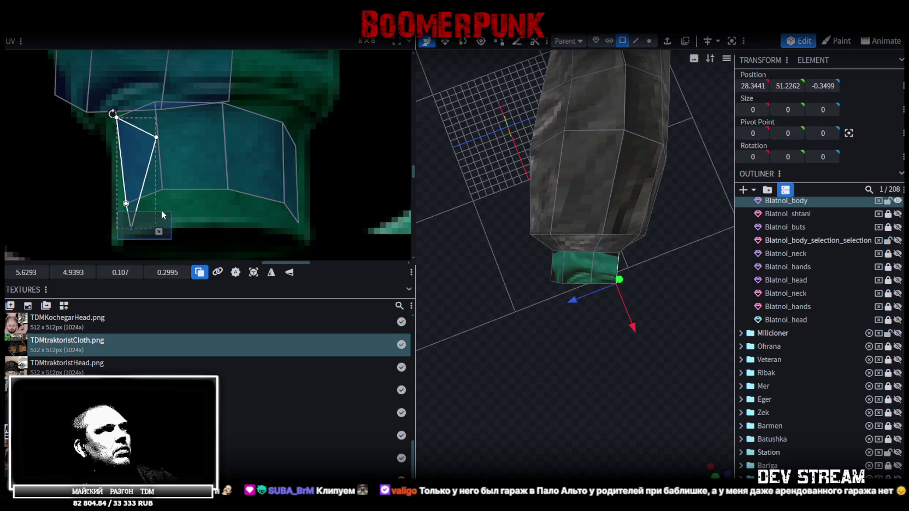
pyautogui.moveTo(131, 228)
pyautogui.mouseDown()
pyautogui.moveTo(291, 174)
pyautogui.moveTo(289, 226)
pyautogui.mouseUp()
# - Widen and reshape the right-hand cuff UV faces so their edges fit the green area
pyautogui.click(288, 131)
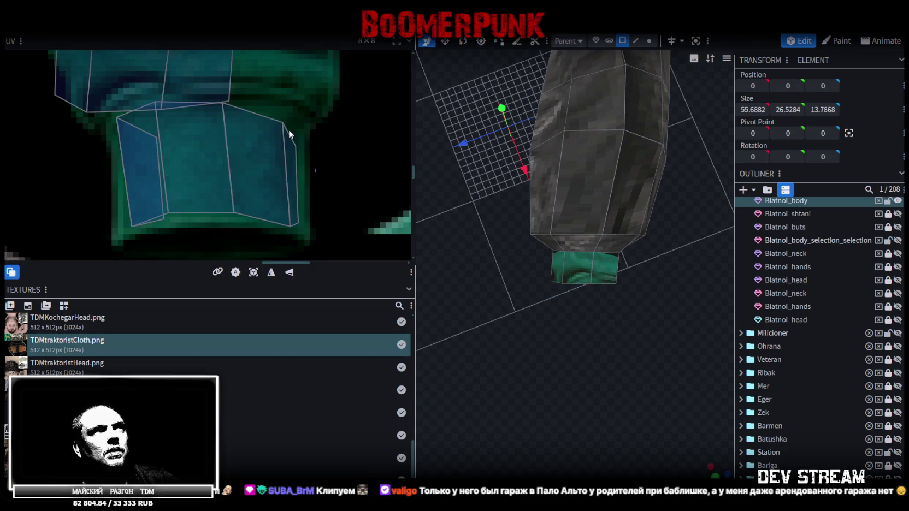
pyautogui.moveTo(297, 142); pyautogui.dragTo(303, 131)
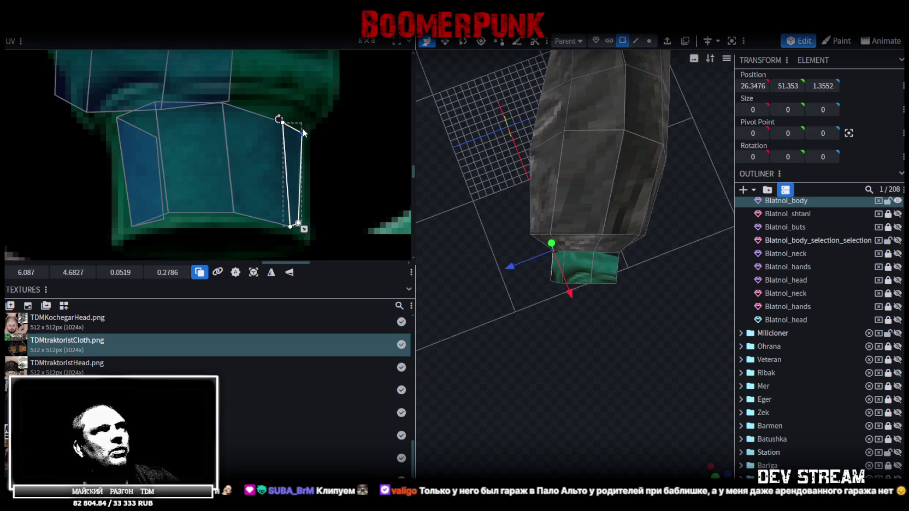
pyautogui.click(261, 97)
pyautogui.click(273, 111)
pyautogui.click(273, 114)
pyautogui.moveTo(282, 123); pyautogui.dragTo(277, 103)
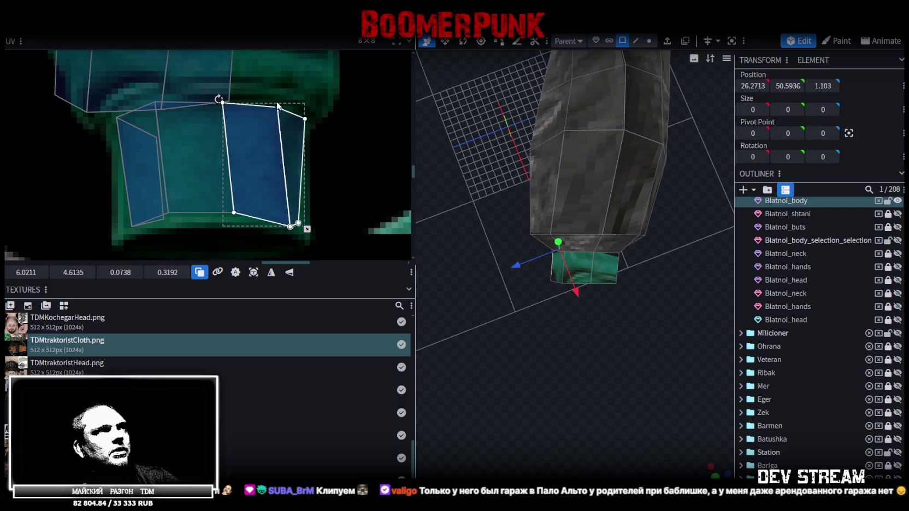
pyautogui.moveTo(290, 225); pyautogui.dragTo(271, 219)
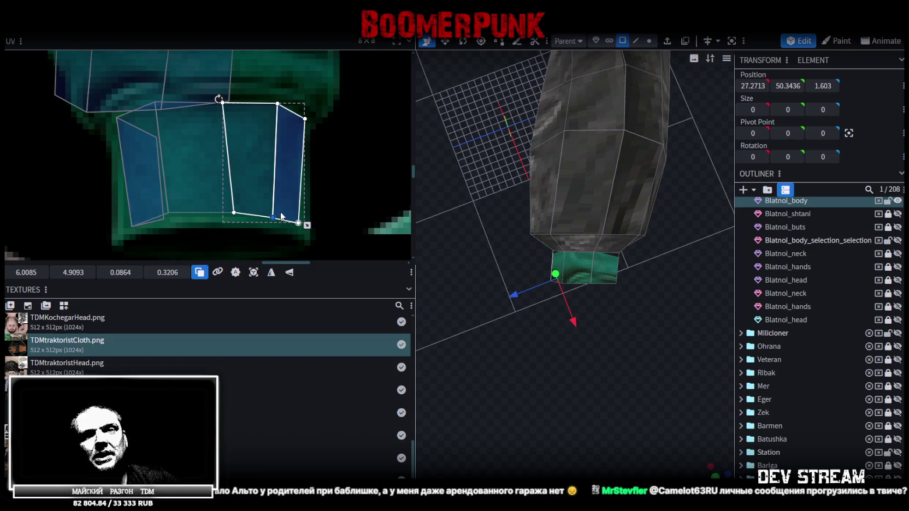
pyautogui.click(291, 211)
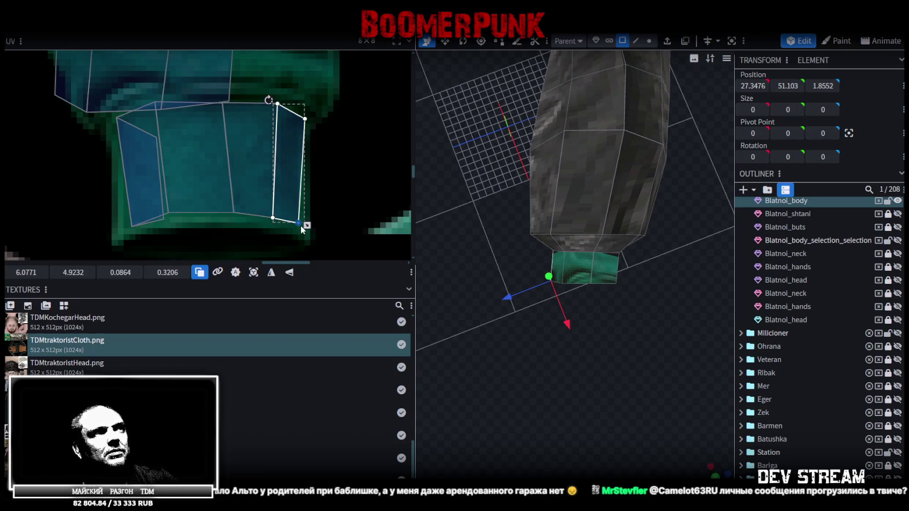
pyautogui.moveTo(299, 223); pyautogui.dragTo(307, 235)
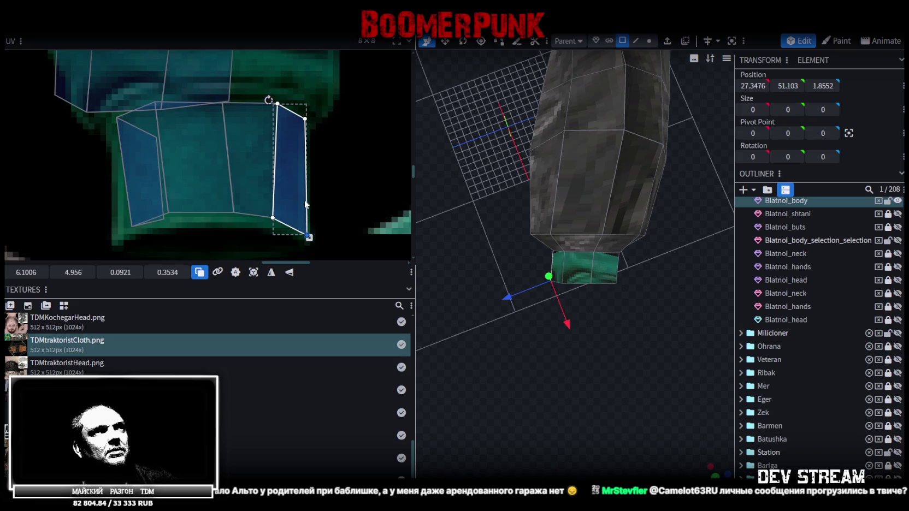
# - Mirror the upper cuff UV faces, move them down, and stretch them to fill the cuff
pyautogui.moveTo(106, 125); pyautogui.dragTo(247, 219)
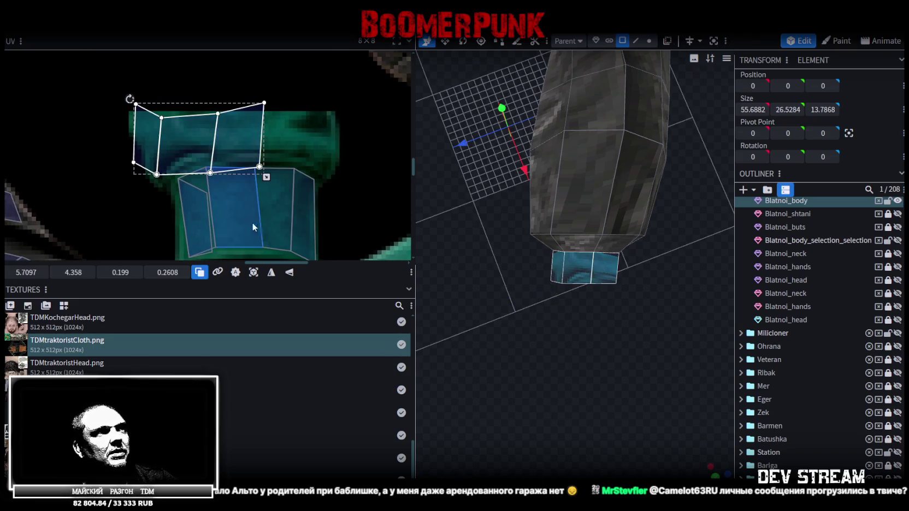
pyautogui.click(289, 272)
pyautogui.moveTo(179, 126)
pyautogui.mouseDown()
pyautogui.moveTo(228, 193)
pyautogui.moveTo(218, 188)
pyautogui.mouseUp()
pyautogui.scroll(-2, 321, 189)
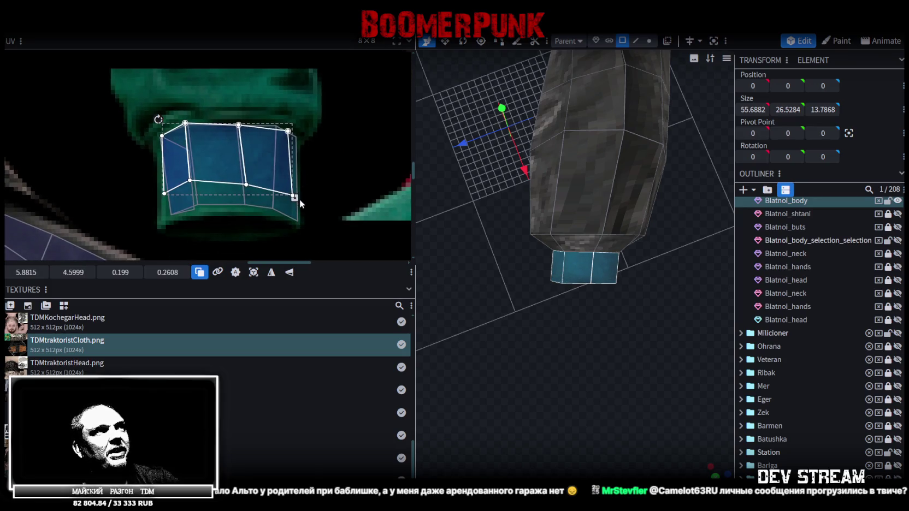
pyautogui.moveTo(295, 197); pyautogui.dragTo(299, 223)
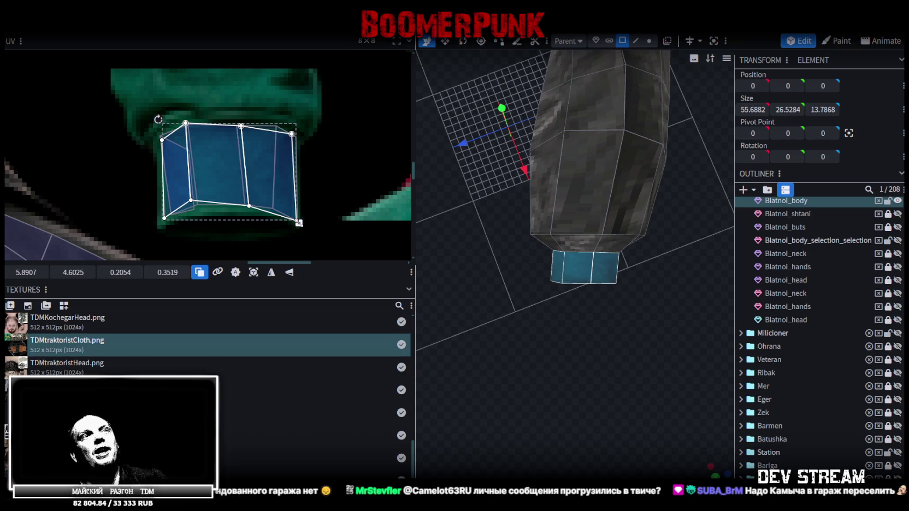
pyautogui.scroll(-2, 804, 373)
pyautogui.click(585, 369)
# - Unhide the gold watch mesh Blatnoi_body_selection_selection in the Outliner
pyautogui.moveTo(586, 369)
pyautogui.mouseDown()
pyautogui.moveTo(650, 290)
pyautogui.moveTo(569, 216)
pyautogui.moveTo(641, 241)
pyautogui.moveTo(601, 265)
pyautogui.moveTo(623, 262)
pyautogui.mouseUp()
pyautogui.click(570, 221)
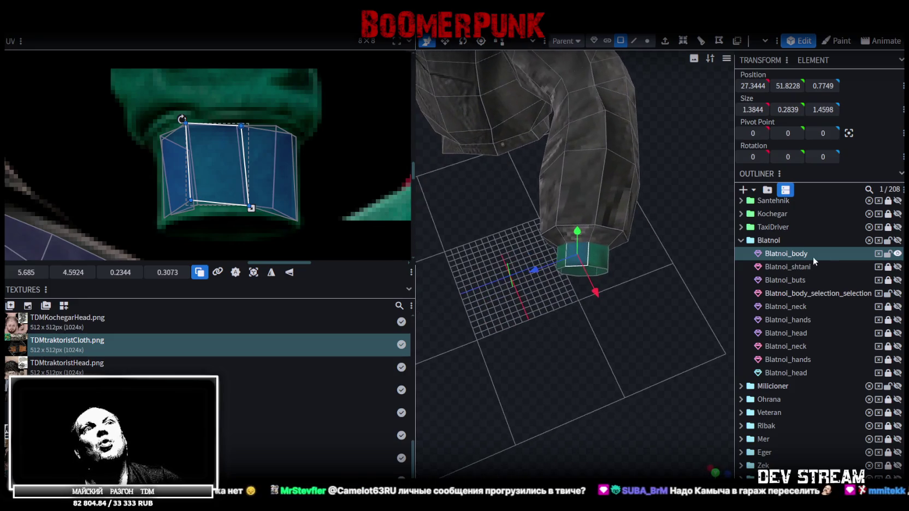
pyautogui.click(898, 294)
# - Select the watch and nudge it along X to 27.1544, 50.8734, 0.2699
pyautogui.moveTo(675, 319); pyautogui.dragTo(659, 307)
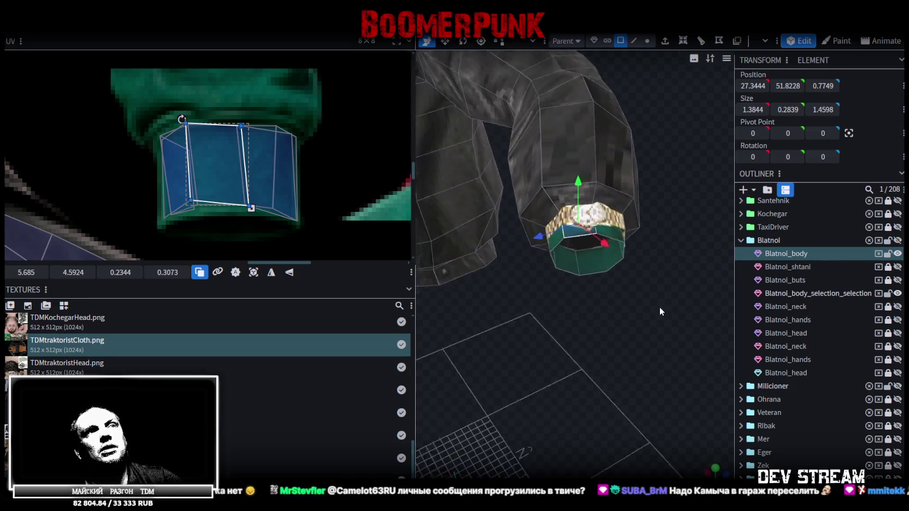
pyautogui.click(607, 226)
pyautogui.moveTo(618, 305)
pyautogui.mouseDown()
pyautogui.moveTo(707, 295)
pyautogui.moveTo(619, 320)
pyautogui.moveTo(652, 346)
pyautogui.mouseUp()
pyautogui.moveTo(568, 297)
pyautogui.mouseDown()
pyautogui.moveTo(584, 210)
pyautogui.moveTo(515, 248)
pyautogui.moveTo(557, 242)
pyautogui.moveTo(519, 243)
pyautogui.moveTo(502, 270)
pyautogui.moveTo(483, 278)
pyautogui.moveTo(605, 318)
pyautogui.moveTo(642, 311)
pyautogui.moveTo(609, 286)
pyautogui.moveTo(628, 276)
pyautogui.moveTo(630, 252)
pyautogui.mouseUp()
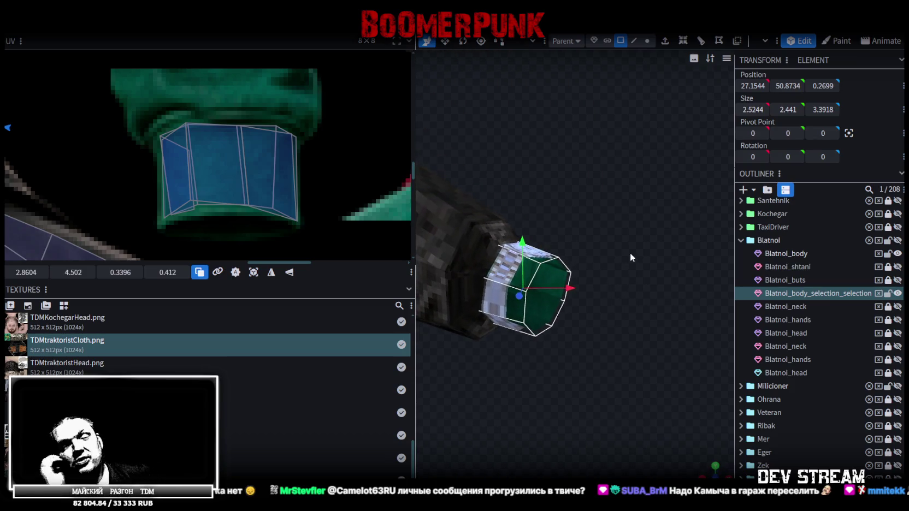
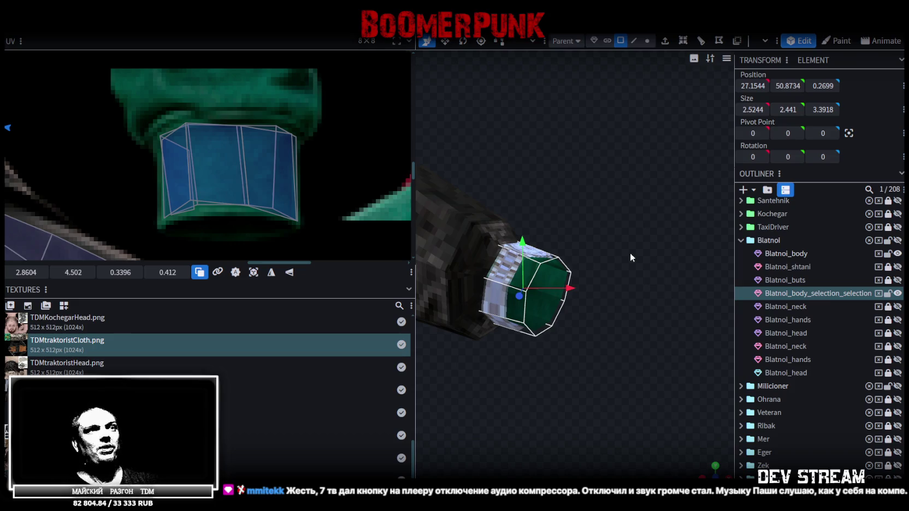
# - Select the sleeve cuff ring's faces with Blatnoi_body_selection_selection and copy all 8 faces
pyautogui.moveTo(620, 235)
pyautogui.mouseDown()
pyautogui.moveTo(599, 343)
pyautogui.moveTo(646, 248)
pyautogui.moveTo(595, 204)
pyautogui.moveTo(548, 202)
pyautogui.moveTo(551, 226)
pyautogui.moveTo(547, 202)
pyautogui.moveTo(645, 241)
pyautogui.moveTo(641, 266)
pyautogui.moveTo(650, 238)
pyautogui.moveTo(460, 233)
pyautogui.moveTo(543, 232)
pyautogui.moveTo(616, 283)
pyautogui.moveTo(606, 339)
pyautogui.moveTo(651, 300)
pyautogui.moveTo(552, 287)
pyautogui.moveTo(569, 324)
pyautogui.moveTo(634, 311)
pyautogui.moveTo(616, 257)
pyautogui.mouseUp()
pyautogui.moveTo(625, 126)
pyautogui.mouseDown()
pyautogui.moveTo(650, 237)
pyautogui.moveTo(517, 239)
pyautogui.mouseUp()
pyautogui.click(515, 230)
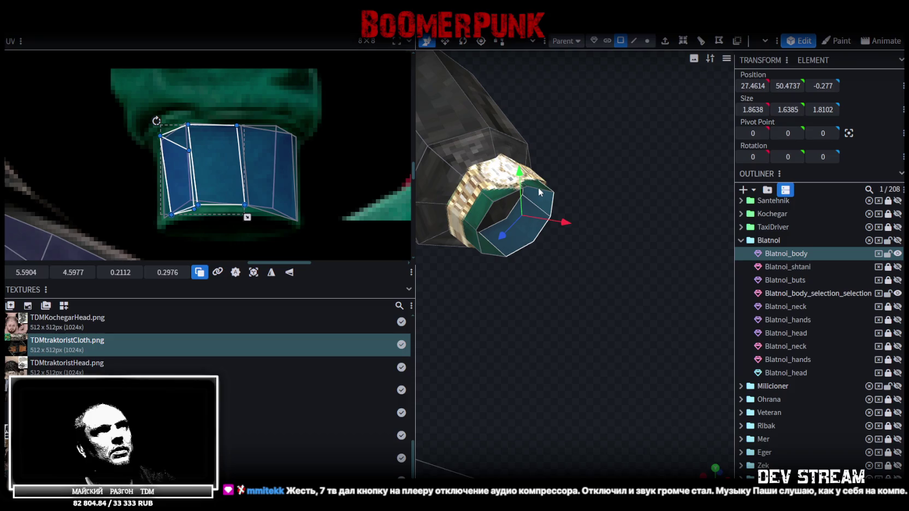
pyautogui.keyDown('shift'); pyautogui.click(541, 200); pyautogui.keyUp('shift')
pyautogui.keyDown('shift'); pyautogui.click(495, 200); pyautogui.keyUp('shift')
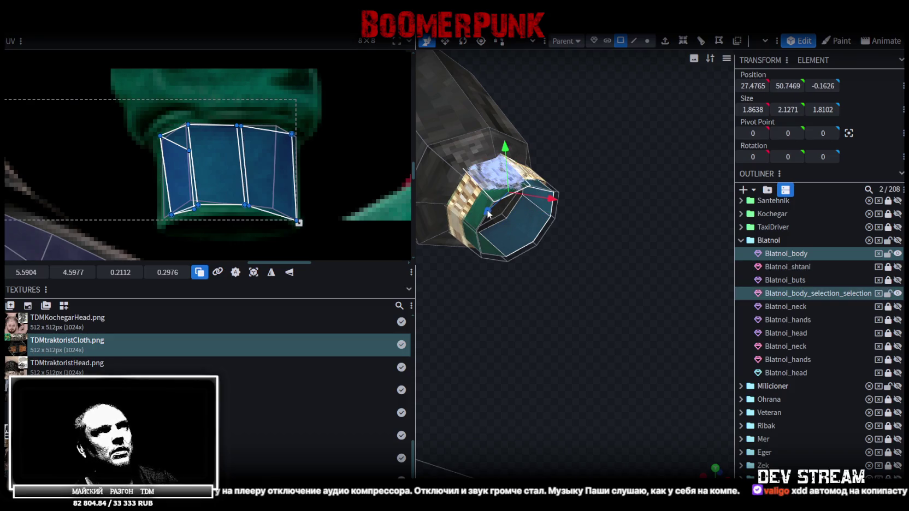
pyautogui.moveTo(493, 207)
pyautogui.mouseDown()
pyautogui.moveTo(536, 250)
pyautogui.moveTo(553, 319)
pyautogui.moveTo(605, 310)
pyautogui.moveTo(597, 317)
pyautogui.mouseUp()
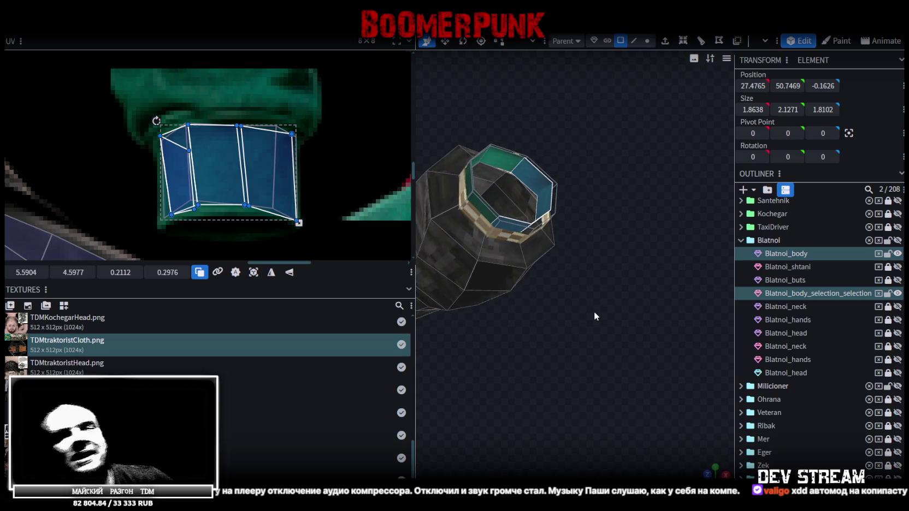
pyautogui.moveTo(607, 168); pyautogui.dragTo(535, 194)
pyautogui.moveTo(481, 214)
pyautogui.mouseDown()
pyautogui.moveTo(451, 235)
pyautogui.moveTo(481, 184)
pyautogui.moveTo(495, 223)
pyautogui.mouseUp()
pyautogui.moveTo(474, 271)
pyautogui.mouseDown()
pyautogui.moveTo(595, 373)
pyautogui.moveTo(612, 367)
pyautogui.mouseUp()
pyautogui.hotkey('ctrl', 'c')
pyautogui.hotkey('ctrl', 'v')
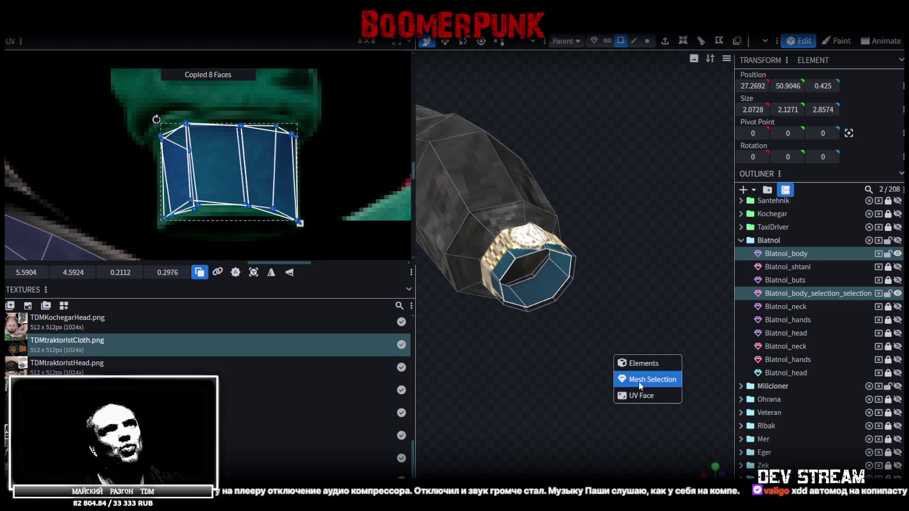
# - Paste the ring as a mesh selection, flip it to the other sleeve, and auto-merge overlapping vertices
pyautogui.click(639, 380)
pyautogui.rightClick(114, 34)
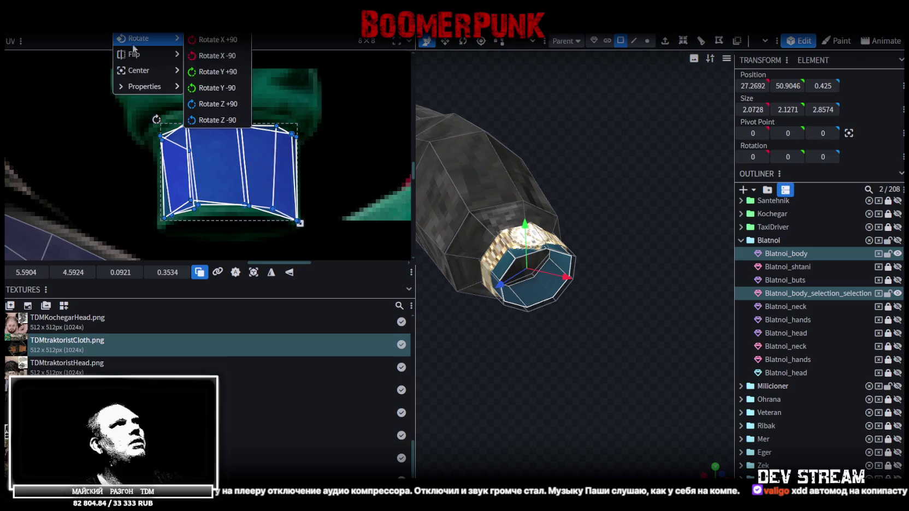
pyautogui.click(207, 59)
pyautogui.click(433, 120)
# - Select all jacket vertices in vertex mode and inspect the new cuff on the opposite sleeve
pyautogui.scroll(-3, 624, 300)
pyautogui.scroll(-3, 590, 315)
pyautogui.scroll(-3, 527, 307)
pyautogui.moveTo(512, 315)
pyautogui.mouseDown()
pyautogui.moveTo(594, 307)
pyautogui.moveTo(631, 330)
pyautogui.moveTo(644, 294)
pyautogui.mouseUp()
pyautogui.scroll(3, 633, 322)
pyautogui.scroll(2, 637, 315)
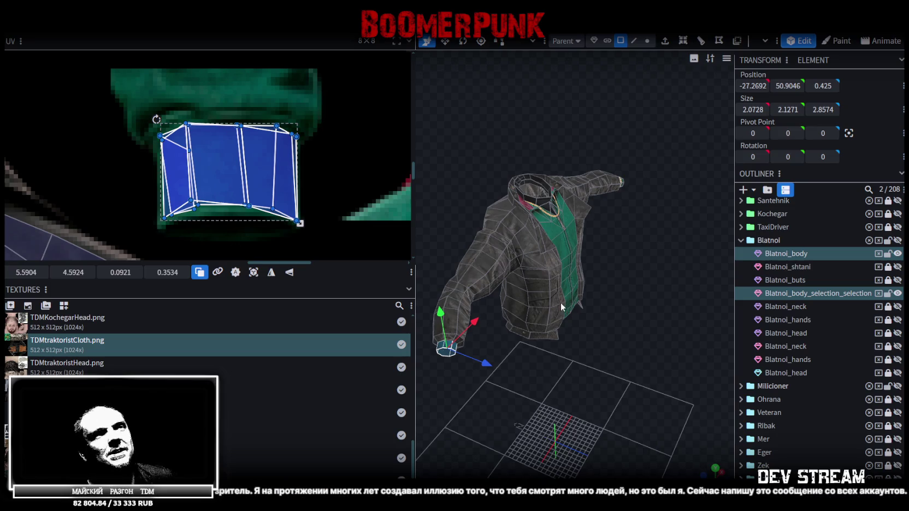
pyautogui.scroll(3, 561, 400)
pyautogui.moveTo(574, 396); pyautogui.dragTo(541, 399)
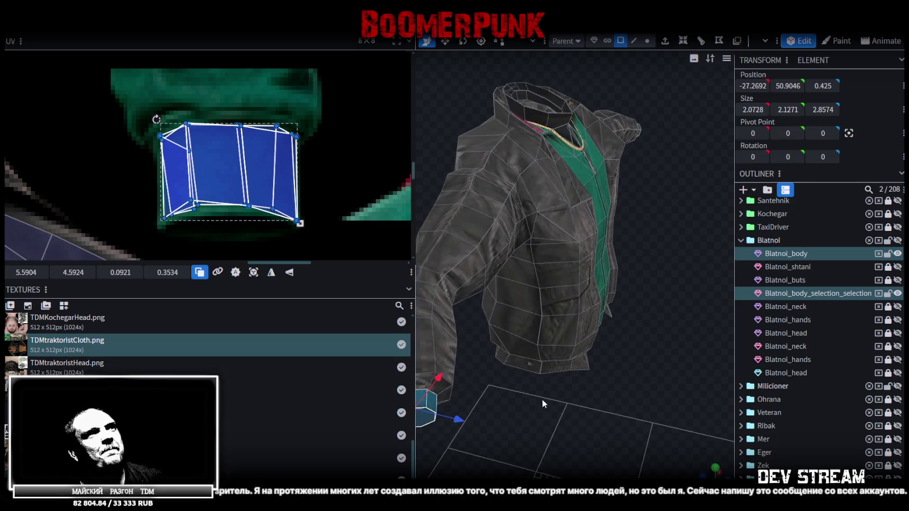
pyautogui.scroll(-3, 541, 399)
pyautogui.click(649, 41)
pyautogui.moveTo(657, 235); pyautogui.dragTo(589, 207)
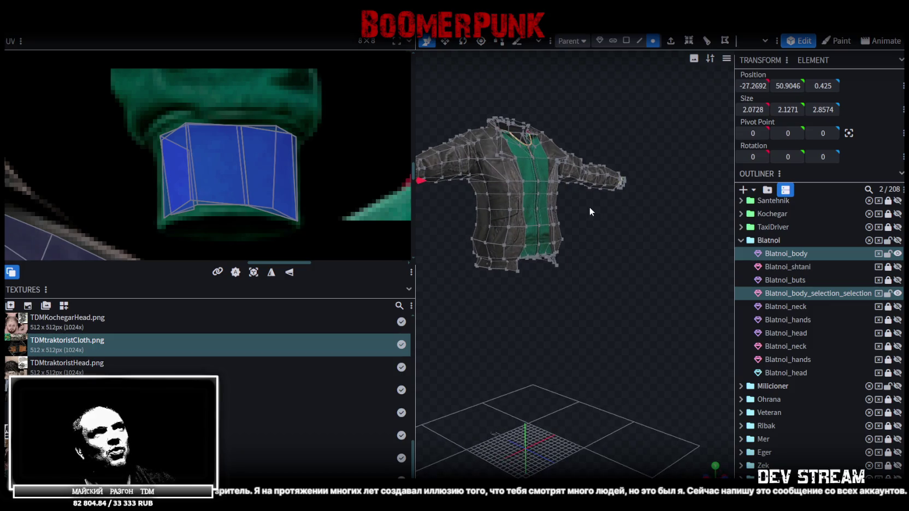
pyautogui.hotkey('ctrl', 'a')
pyautogui.moveTo(612, 286); pyautogui.dragTo(582, 185)
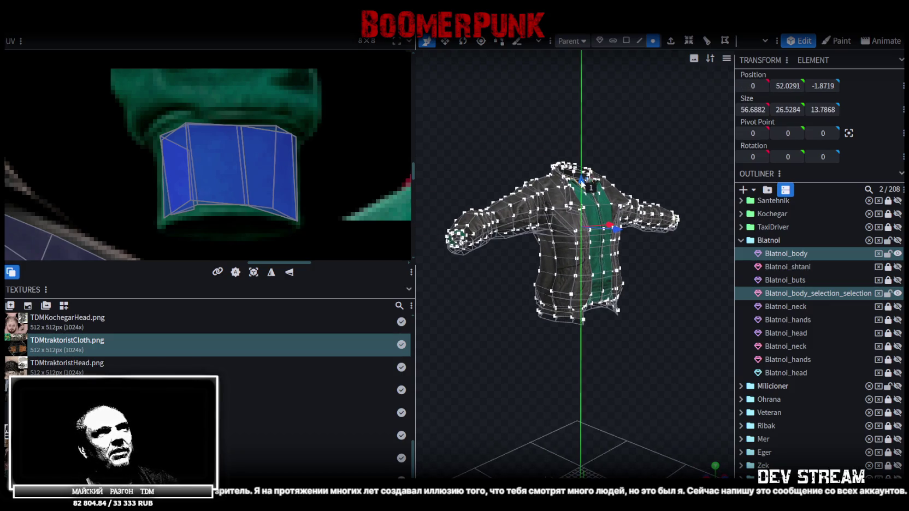
pyautogui.scroll(3, 629, 345)
pyautogui.moveTo(629, 345)
pyautogui.mouseDown()
pyautogui.moveTo(516, 357)
pyautogui.moveTo(602, 336)
pyautogui.moveTo(593, 355)
pyautogui.mouseUp()
pyautogui.scroll(2, 569, 356)
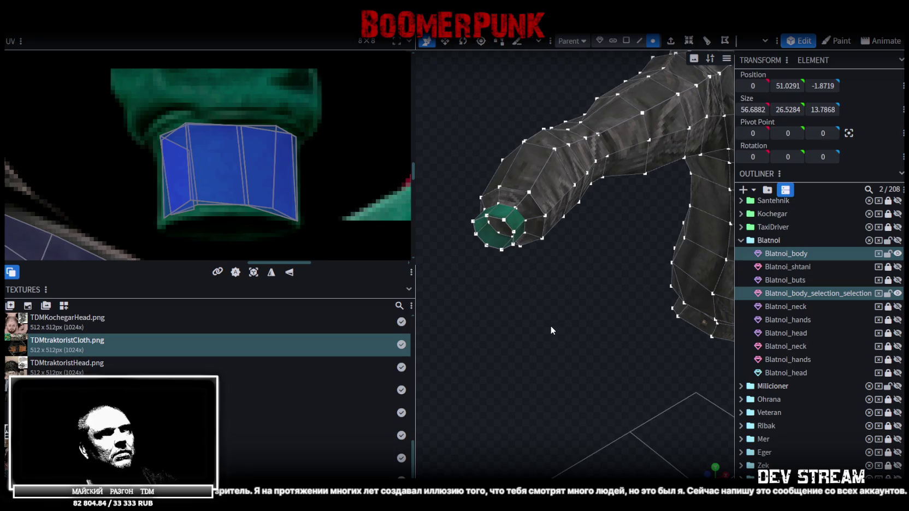
pyautogui.moveTo(516, 279)
pyautogui.mouseDown()
pyautogui.moveTo(520, 308)
pyautogui.moveTo(524, 286)
pyautogui.mouseUp()
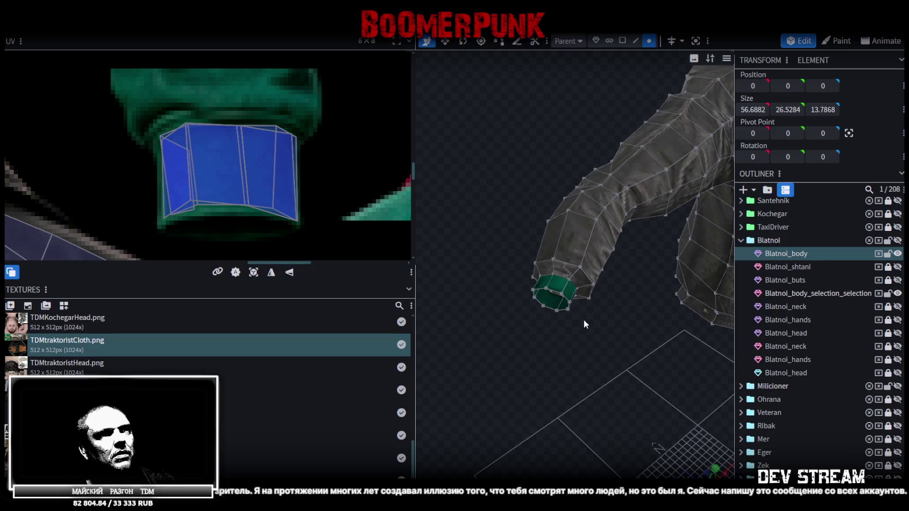
# - Check a sleeve cuff vertex's mesh options, then clear the selection and face the jacket front
pyautogui.scroll(2, 584, 319)
pyautogui.scroll(5, 585, 319)
pyautogui.scroll(-3, 551, 320)
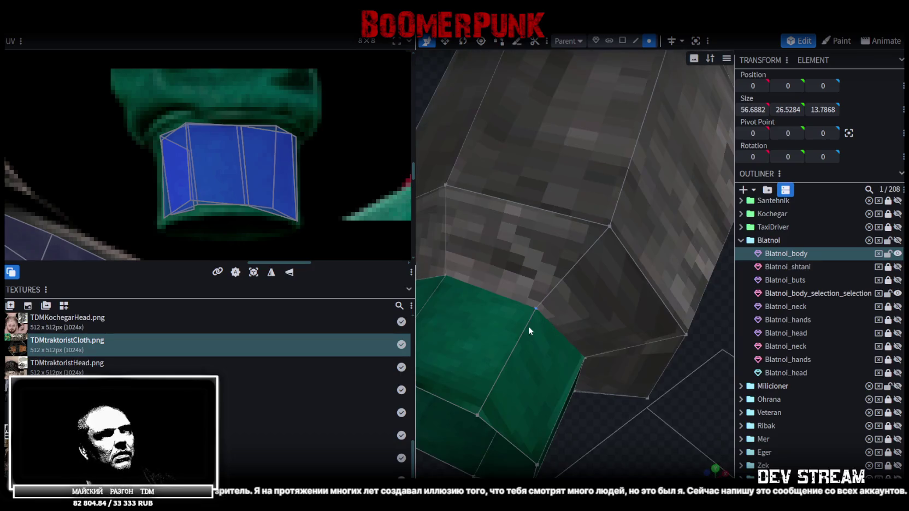
pyautogui.click(536, 309)
pyautogui.rightClick(536, 308)
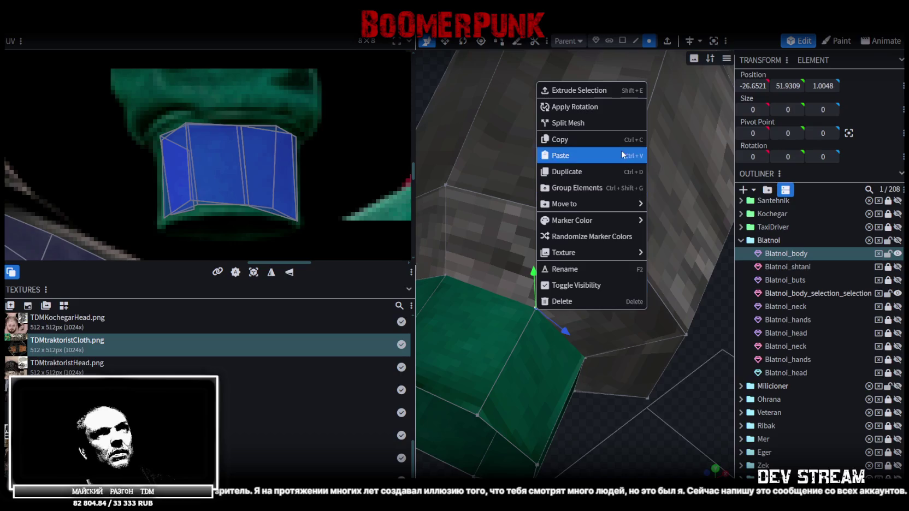
pyautogui.scroll(-3, 624, 371)
pyautogui.scroll(-3, 623, 371)
pyautogui.scroll(-3, 824, 436)
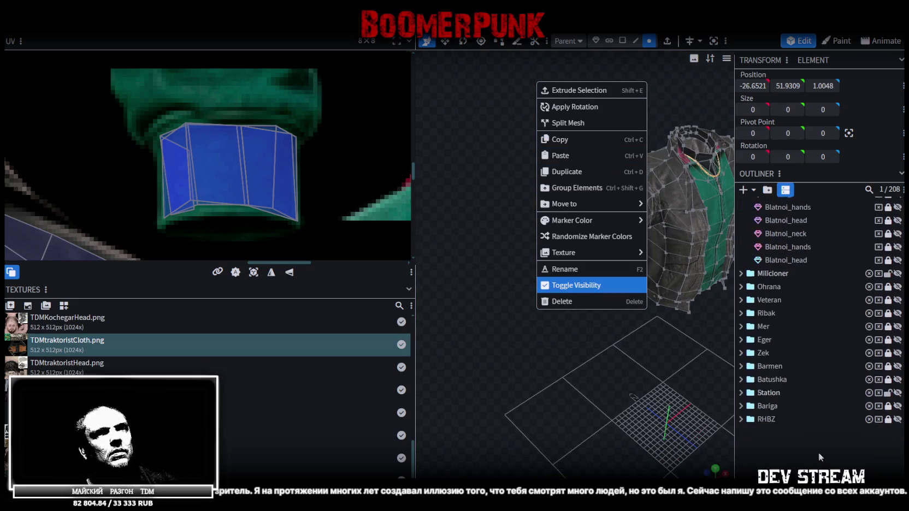
pyautogui.click(690, 385)
pyautogui.moveTo(691, 386)
pyautogui.mouseDown()
pyautogui.moveTo(625, 384)
pyautogui.moveTo(602, 326)
pyautogui.moveTo(626, 361)
pyautogui.moveTo(600, 327)
pyautogui.mouseUp()
pyautogui.scroll(3, 608, 332)
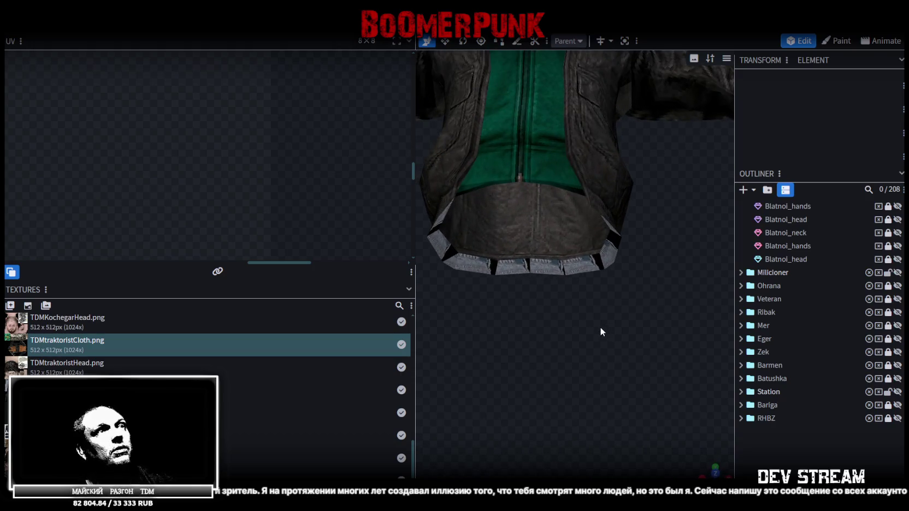
pyautogui.scroll(2, 600, 327)
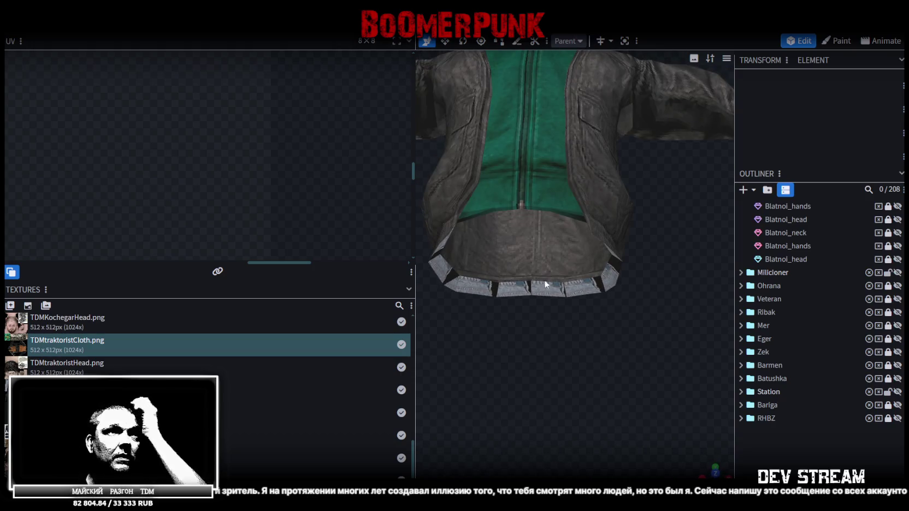
# - Select Blatnoi_body in face mode and pick the front and right-corner hem faces
pyautogui.click(569, 247)
pyautogui.click(622, 41)
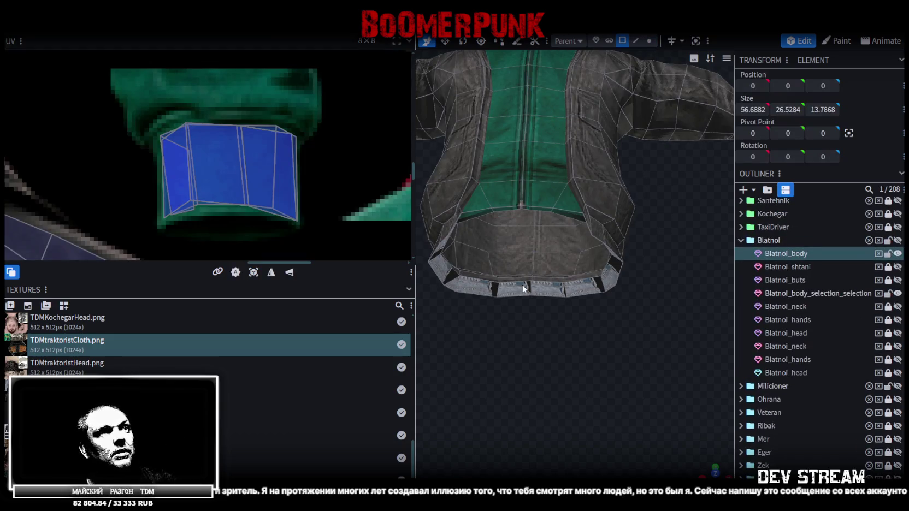
pyautogui.click(520, 285)
pyautogui.keyDown('shift'); pyautogui.click(585, 288); pyautogui.keyUp('shift')
pyautogui.keyDown('shift'); pyautogui.click(613, 268); pyautogui.keyUp('shift')
pyautogui.keyDown('shift'); pyautogui.click(604, 288); pyautogui.keyUp('shift')
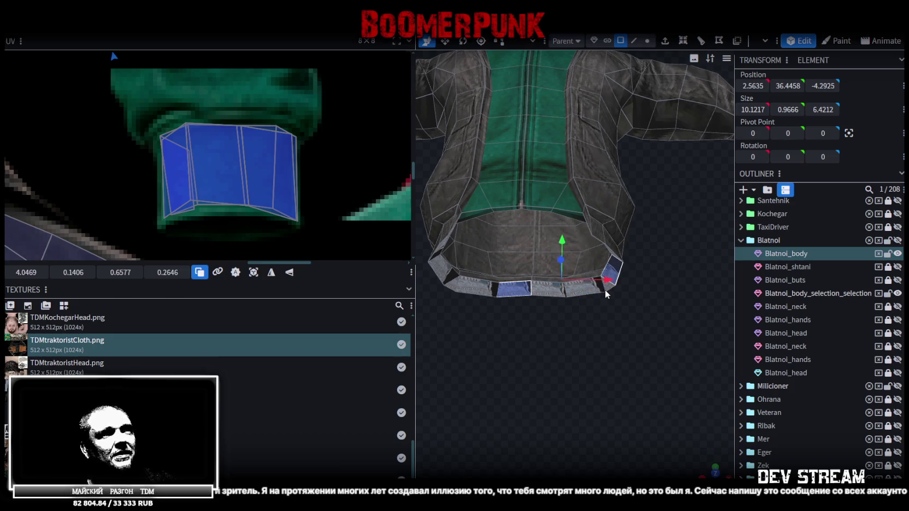
pyautogui.keyDown('shift'); pyautogui.click(579, 291); pyautogui.keyUp('shift')
# - Add the left-side and remaining lower hem faces to the selection
pyautogui.moveTo(583, 290); pyautogui.dragTo(642, 269)
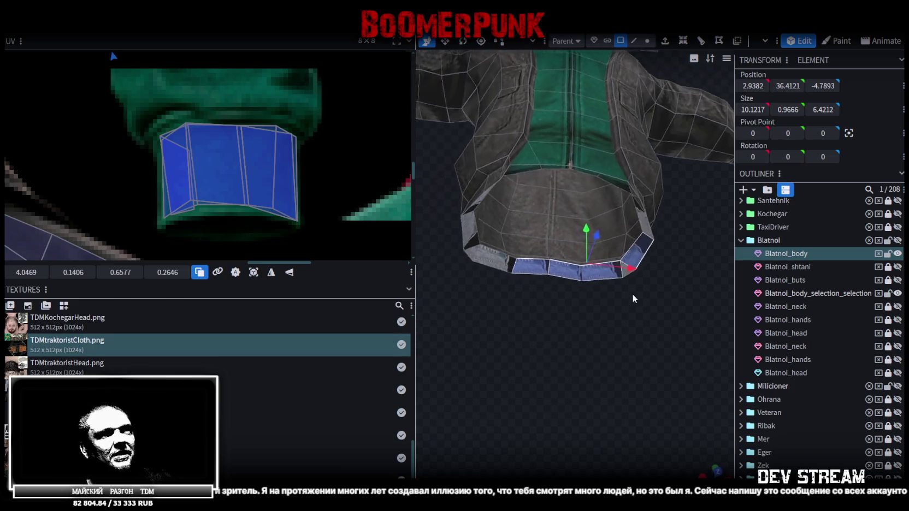
pyautogui.scroll(4, 636, 279)
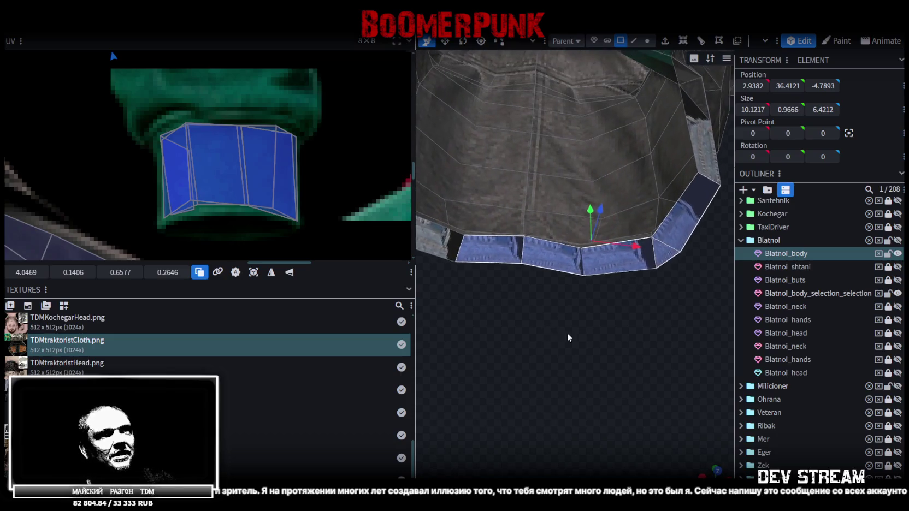
pyautogui.moveTo(566, 332); pyautogui.dragTo(560, 348)
pyautogui.keyDown('shift'); pyautogui.click(468, 276); pyautogui.keyUp('shift')
pyautogui.keyDown('shift'); pyautogui.click(437, 240); pyautogui.keyUp('shift')
pyautogui.moveTo(440, 243)
pyautogui.mouseDown()
pyautogui.moveTo(559, 317)
pyautogui.moveTo(514, 316)
pyautogui.moveTo(524, 325)
pyautogui.moveTo(455, 226)
pyautogui.moveTo(552, 305)
pyautogui.moveTo(517, 310)
pyautogui.moveTo(658, 322)
pyautogui.moveTo(508, 321)
pyautogui.moveTo(621, 328)
pyautogui.mouseUp()
pyautogui.keyDown('shift'); pyautogui.click(454, 226); pyautogui.keyUp('shift')
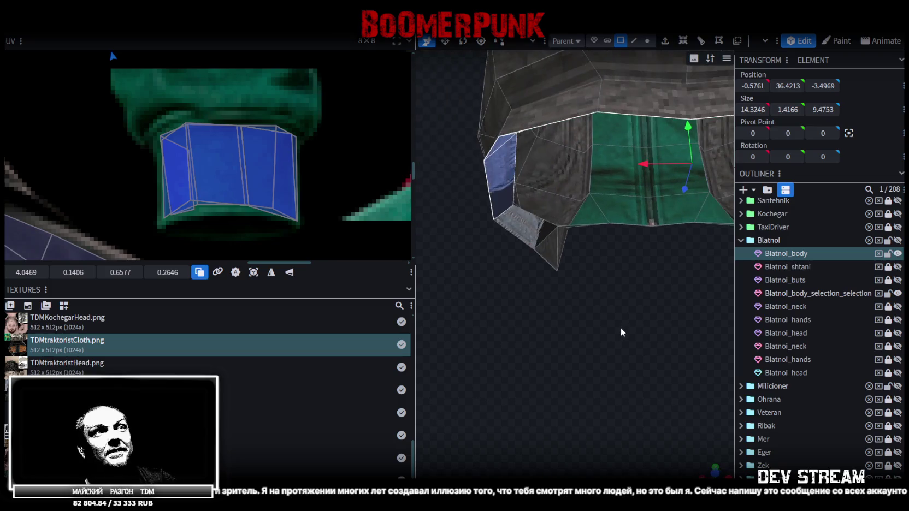
# - Add the last hem face, then move and shrink the hem UVs onto the collar texture area
pyautogui.keyDown('shift'); pyautogui.click(524, 236); pyautogui.keyUp('shift')
pyautogui.scroll(-6, 245, 131)
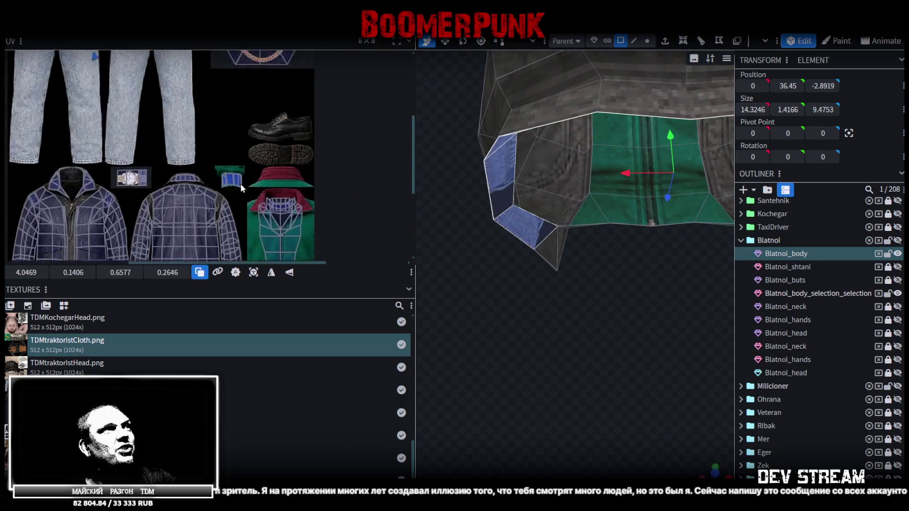
pyautogui.scroll(3, 252, 124)
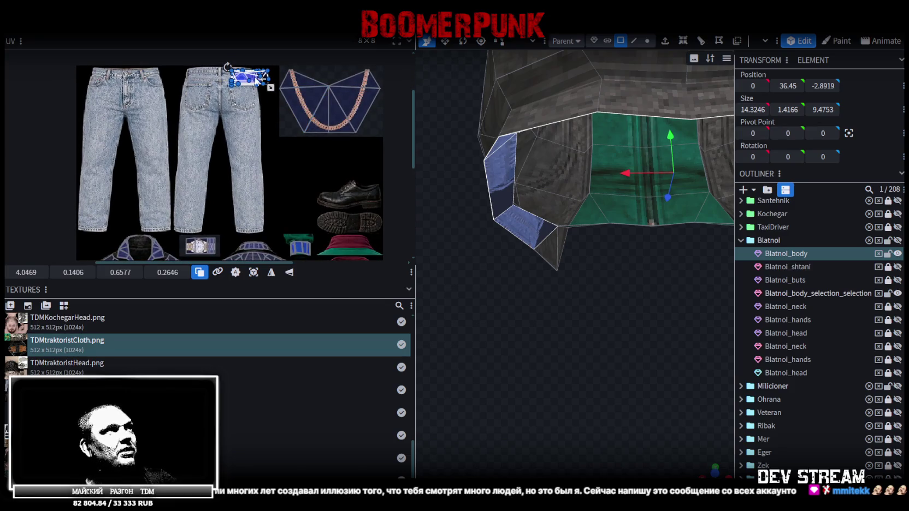
pyautogui.scroll(-3, 248, 78)
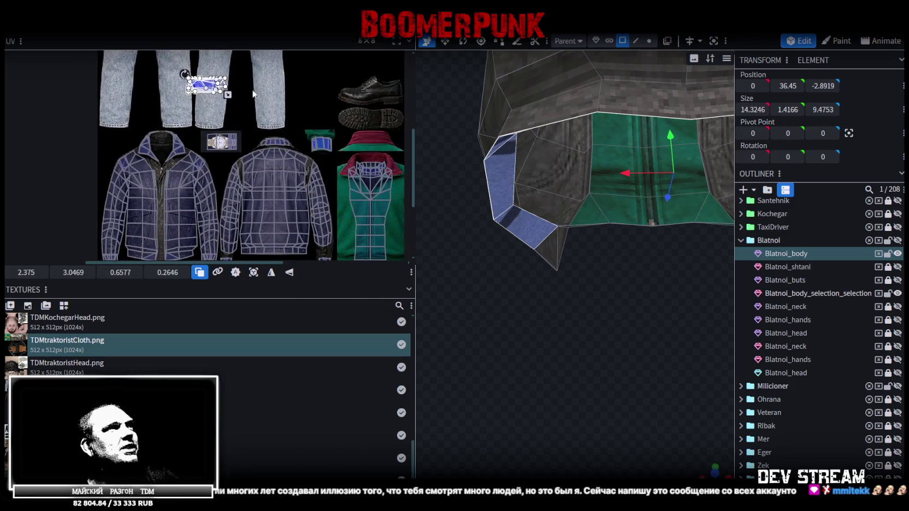
pyautogui.keyDown('ctrl'); pyautogui.scroll(1, 205, 88); pyautogui.keyUp('ctrl')
pyautogui.keyDown('ctrl'); pyautogui.scroll(1, 205, 89); pyautogui.keyUp('ctrl')
pyautogui.keyDown('ctrl'); pyautogui.scroll(1, 219, 82); pyautogui.keyUp('ctrl')
pyautogui.keyDown('ctrl'); pyautogui.scroll(2, 253, 71); pyautogui.keyUp('ctrl')
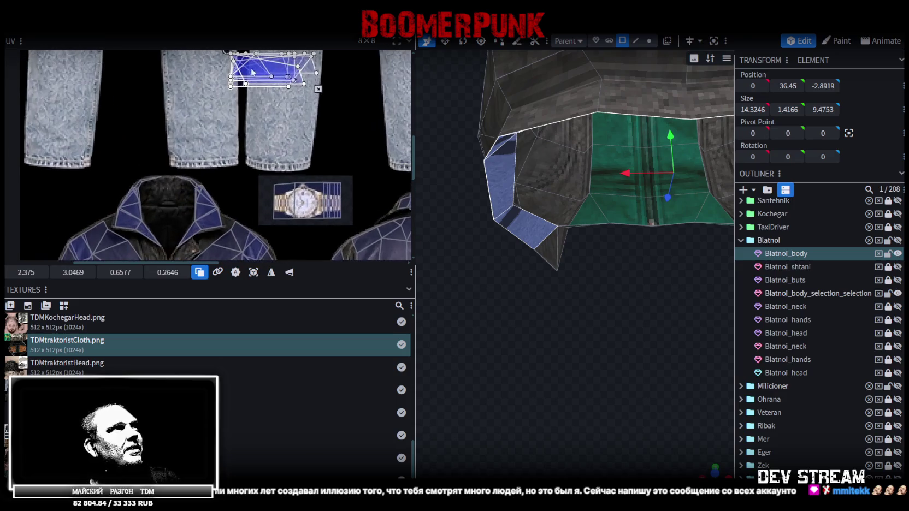
pyautogui.moveTo(277, 67); pyautogui.dragTo(197, 186)
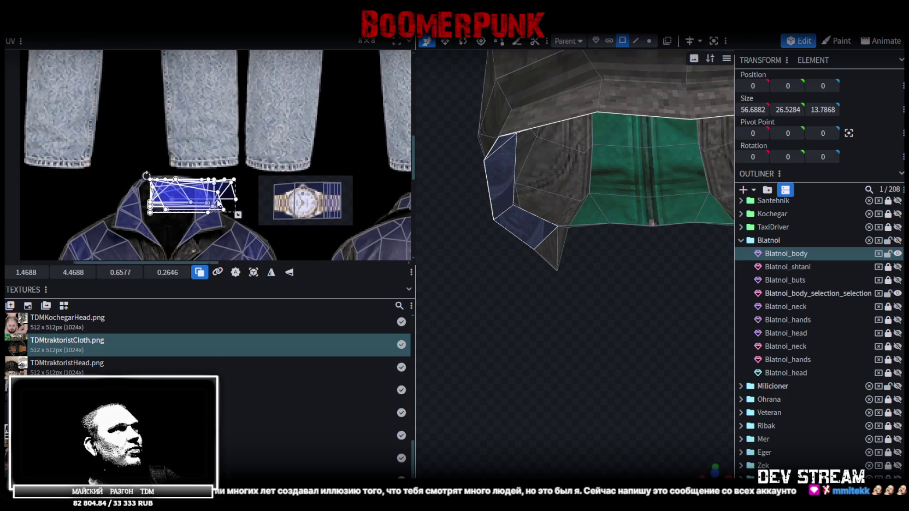
pyautogui.keyDown('ctrl'); pyautogui.scroll(1, 197, 185); pyautogui.keyUp('ctrl')
pyautogui.moveTo(259, 221); pyautogui.dragTo(157, 192)
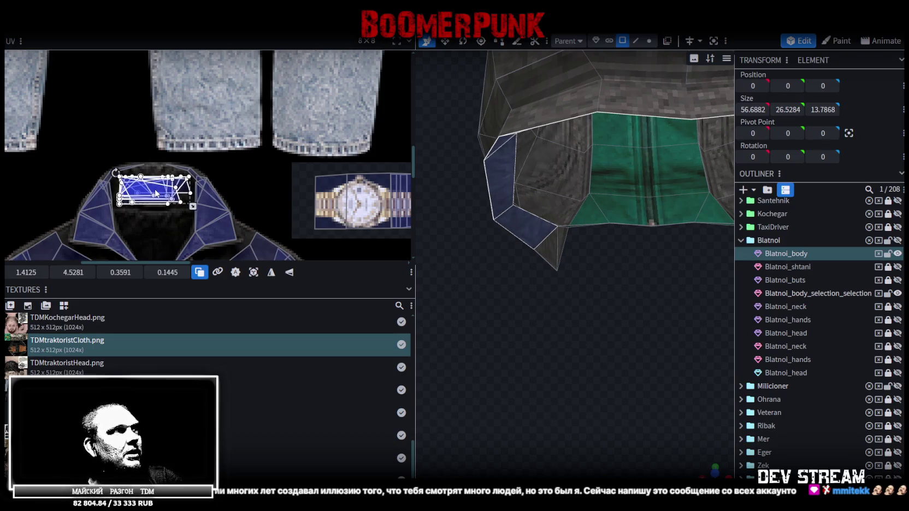
pyautogui.scroll(-3, 614, 294)
pyautogui.scroll(-3, 792, 402)
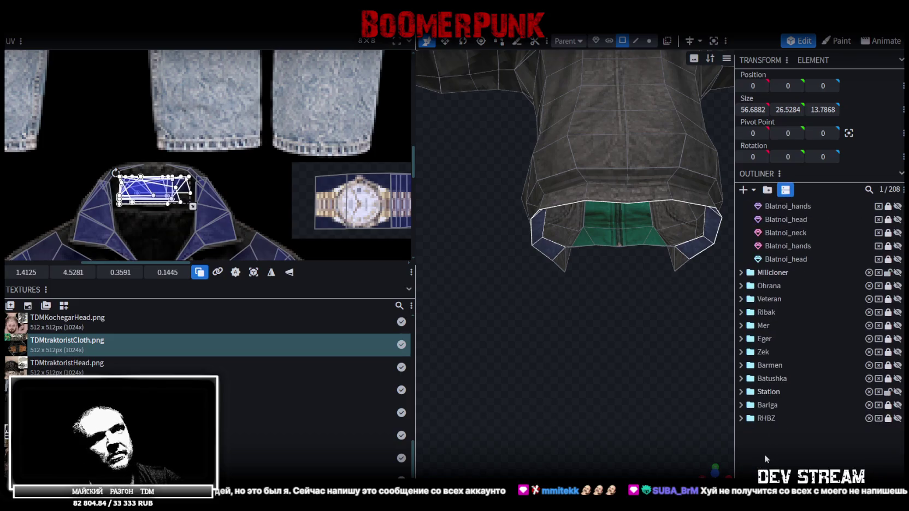
# - Deselect the jacket and save the project as TDMchars.bbmodel
pyautogui.click(609, 374)
pyautogui.moveTo(609, 374)
pyautogui.mouseDown()
pyautogui.moveTo(548, 375)
pyautogui.moveTo(522, 356)
pyautogui.moveTo(523, 378)
pyautogui.moveTo(611, 351)
pyautogui.moveTo(522, 377)
pyautogui.moveTo(540, 356)
pyautogui.mouseUp()
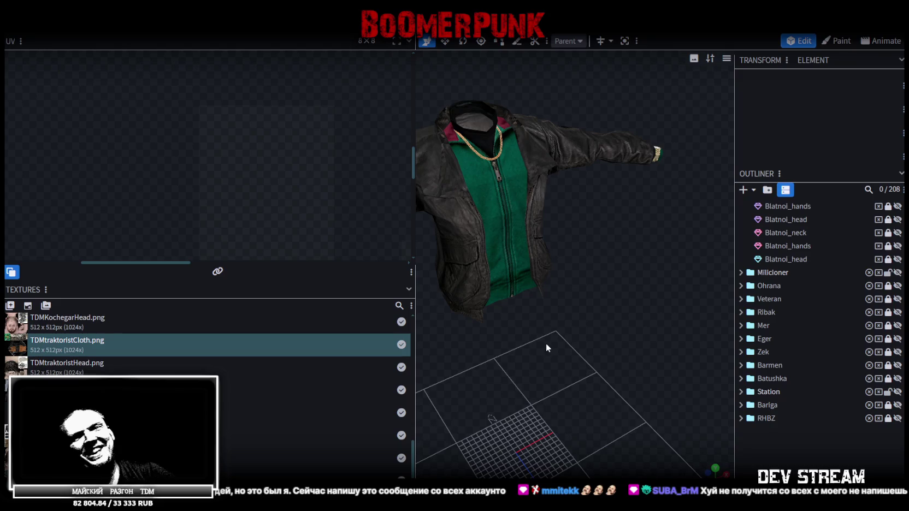
pyautogui.hotkey('ctrl', 's')
pyautogui.moveTo(551, 324)
pyautogui.mouseDown()
pyautogui.moveTo(530, 313)
pyautogui.moveTo(534, 323)
pyautogui.moveTo(541, 295)
pyautogui.moveTo(589, 337)
pyautogui.moveTo(641, 282)
pyautogui.moveTo(612, 314)
pyautogui.moveTo(578, 321)
pyautogui.moveTo(576, 337)
pyautogui.moveTo(601, 334)
pyautogui.moveTo(658, 307)
pyautogui.moveTo(636, 294)
pyautogui.moveTo(651, 277)
pyautogui.moveTo(625, 302)
pyautogui.mouseUp()
# - Unhide Blatnoi_shtani jeans and Blatnoi_buts boots, then orbit to check the character front and back
pyautogui.scroll(3, 863, 247)
pyautogui.scroll(2, 870, 250)
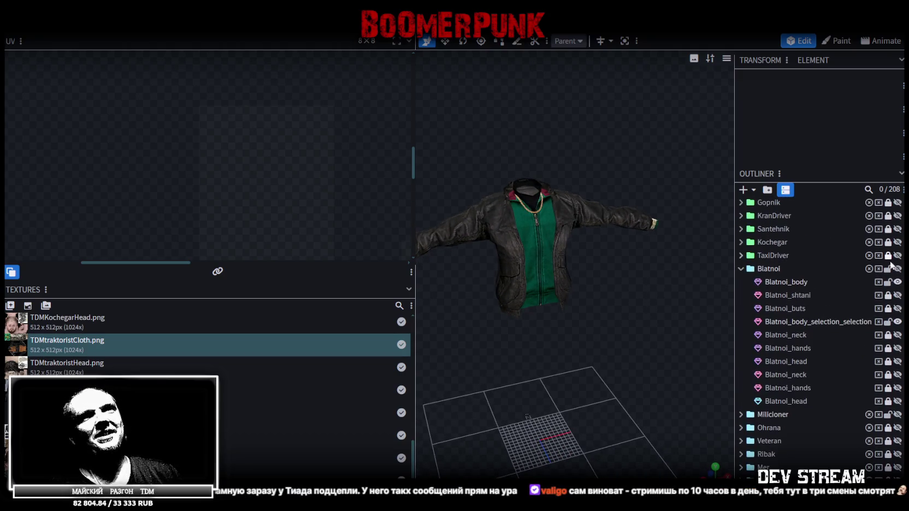
pyautogui.click(897, 295)
pyautogui.click(898, 308)
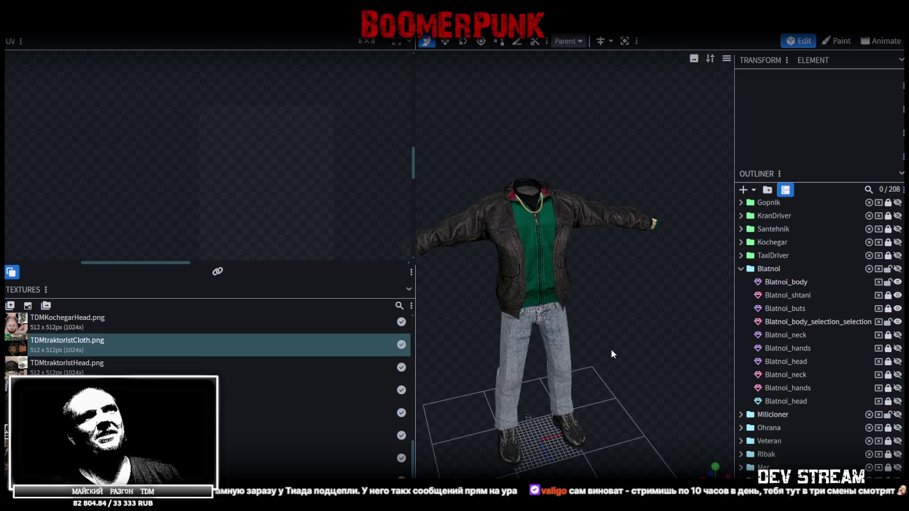
pyautogui.scroll(3, 653, 291)
pyautogui.moveTo(653, 291)
pyautogui.mouseDown()
pyautogui.moveTo(585, 250)
pyautogui.moveTo(539, 259)
pyautogui.moveTo(599, 255)
pyautogui.moveTo(625, 265)
pyautogui.moveTo(490, 265)
pyautogui.moveTo(639, 261)
pyautogui.moveTo(467, 264)
pyautogui.moveTo(563, 284)
pyautogui.moveTo(427, 271)
pyautogui.mouseUp()
pyautogui.scroll(-2, 600, 255)
pyautogui.scroll(2, 685, 298)
pyautogui.scroll(2, 685, 298)
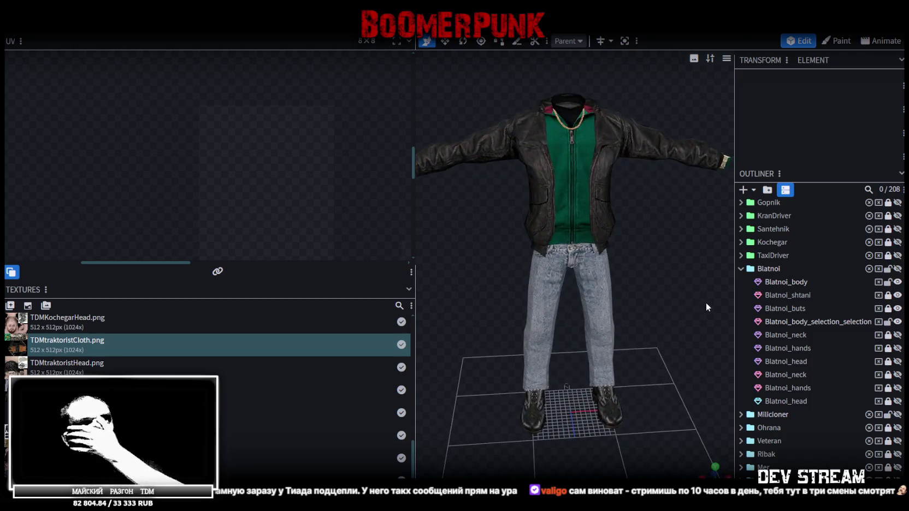
pyautogui.scroll(3, 672, 238)
pyautogui.scroll(2, 686, 227)
pyautogui.scroll(-5, 792, 393)
pyautogui.moveTo(613, 249)
pyautogui.mouseDown()
pyautogui.moveTo(828, 235)
pyautogui.moveTo(776, 245)
pyautogui.moveTo(596, 201)
pyautogui.moveTo(658, 200)
pyautogui.moveTo(716, 175)
pyautogui.moveTo(524, 219)
pyautogui.moveTo(558, 211)
pyautogui.moveTo(597, 228)
pyautogui.moveTo(569, 254)
pyautogui.moveTo(512, 237)
pyautogui.moveTo(573, 286)
pyautogui.moveTo(670, 286)
pyautogui.moveTo(632, 281)
pyautogui.moveTo(574, 305)
pyautogui.mouseUp()
pyautogui.scroll(3, 659, 201)
pyautogui.scroll(3, 632, 280)
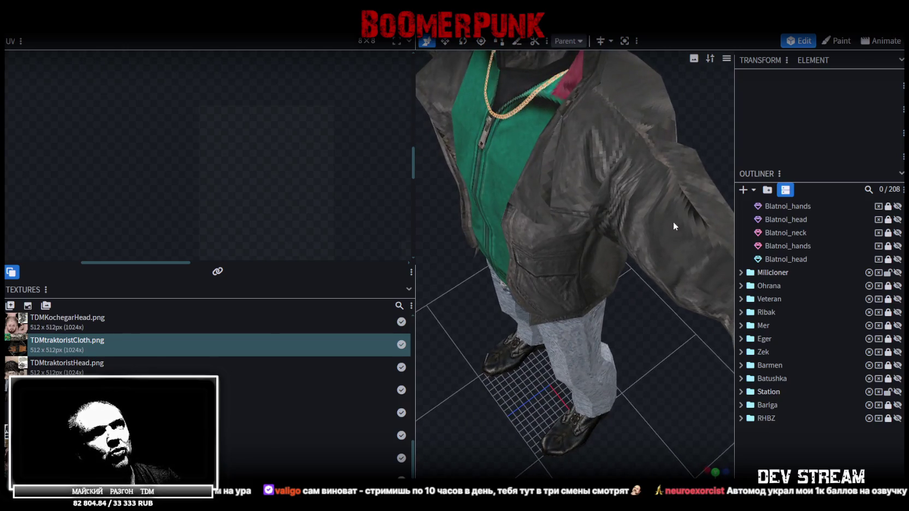
# - Select a Blatnoi_body sleeve face and drag its UV corners to reshape the leather mapping
pyautogui.click(673, 222)
pyautogui.moveTo(619, 217)
pyautogui.mouseDown()
pyautogui.moveTo(557, 307)
pyautogui.moveTo(552, 295)
pyautogui.moveTo(626, 267)
pyautogui.mouseUp()
pyautogui.click(612, 267)
pyautogui.scroll(-2, 221, 184)
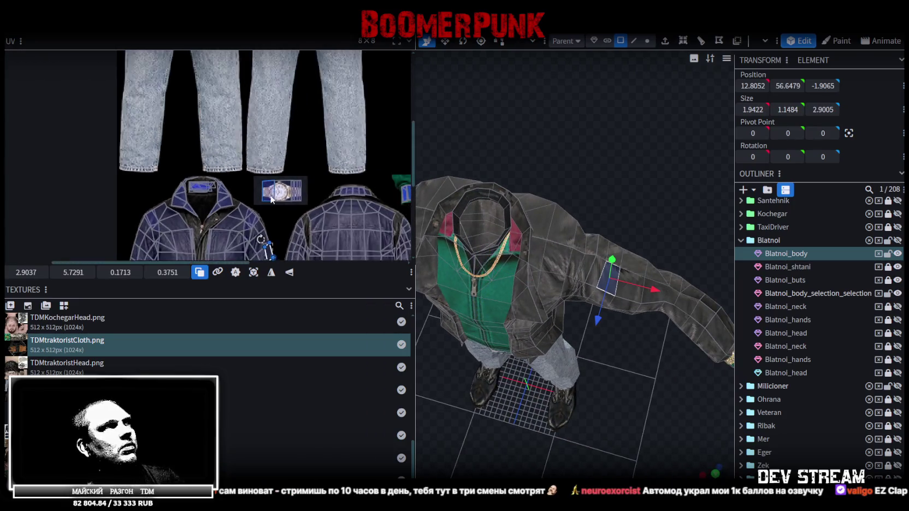
pyautogui.scroll(-2, 230, 174)
pyautogui.scroll(3, 241, 166)
pyautogui.scroll(3, 249, 162)
pyautogui.scroll(2, 250, 161)
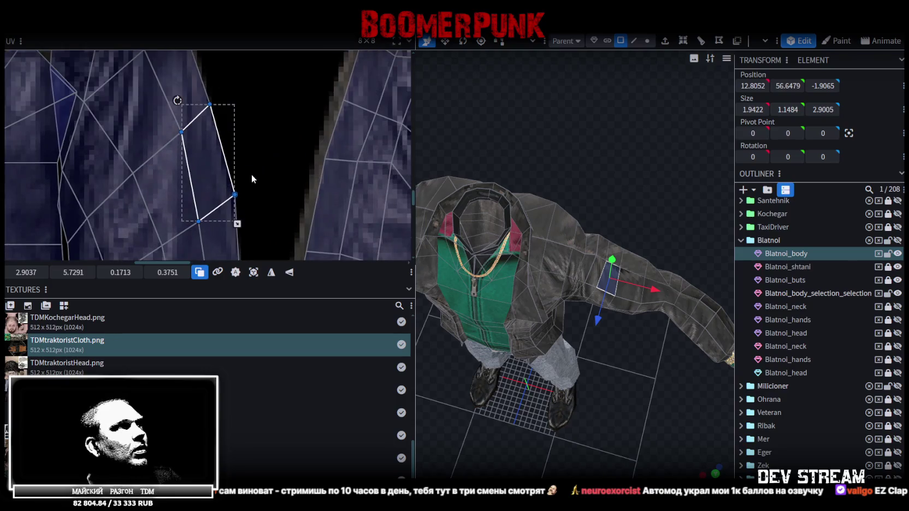
pyautogui.click(234, 195)
pyautogui.moveTo(234, 195); pyautogui.dragTo(225, 199)
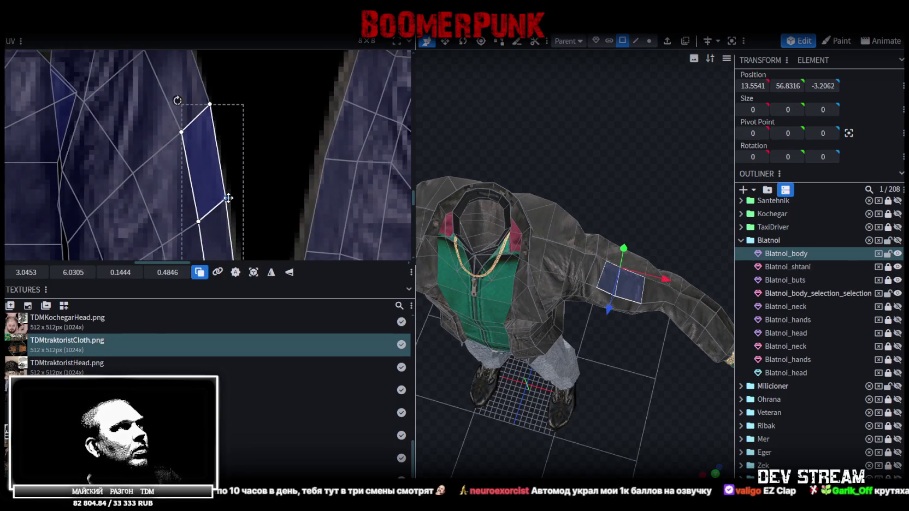
pyautogui.moveTo(211, 104); pyautogui.dragTo(214, 90)
# - Select the neighbouring sleeve face and its right UV edge, then deselect the mesh
pyautogui.scroll(-3, 270, 86)
pyautogui.scroll(-1, 252, 94)
pyautogui.scroll(2, 265, 118)
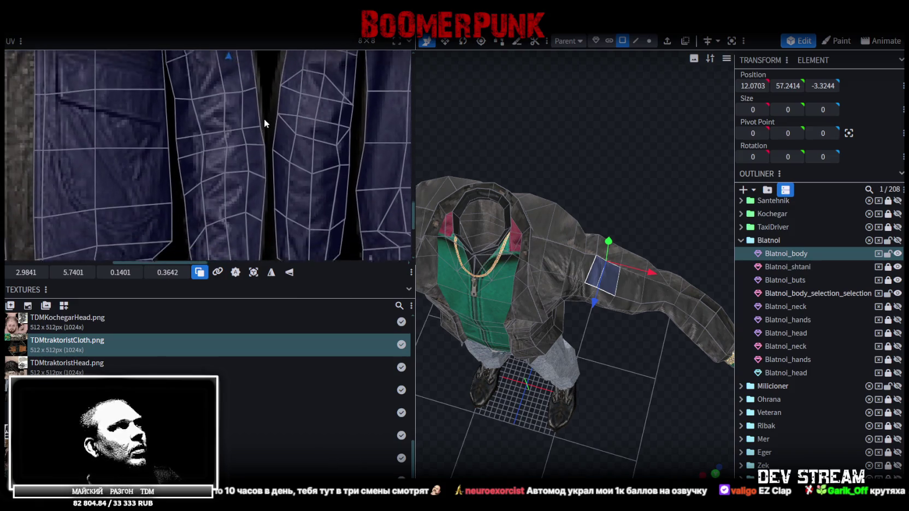
pyautogui.scroll(2, 262, 126)
pyautogui.scroll(2, 263, 132)
pyautogui.click(250, 215)
pyautogui.click(255, 210)
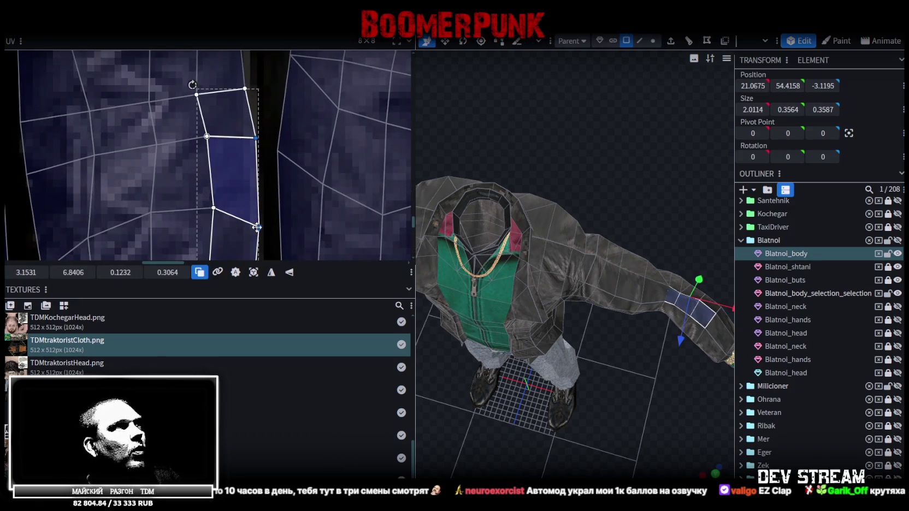
pyautogui.scroll(-2, 293, 181)
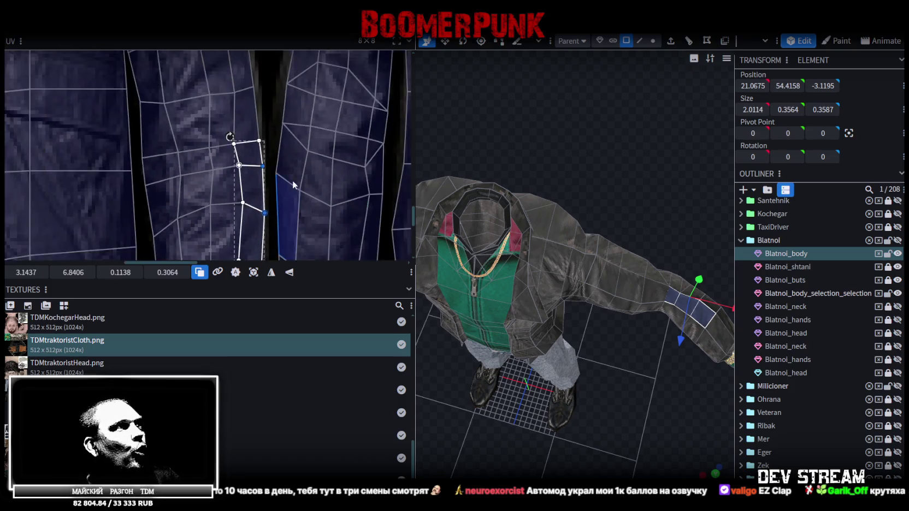
pyautogui.scroll(-1, 278, 74)
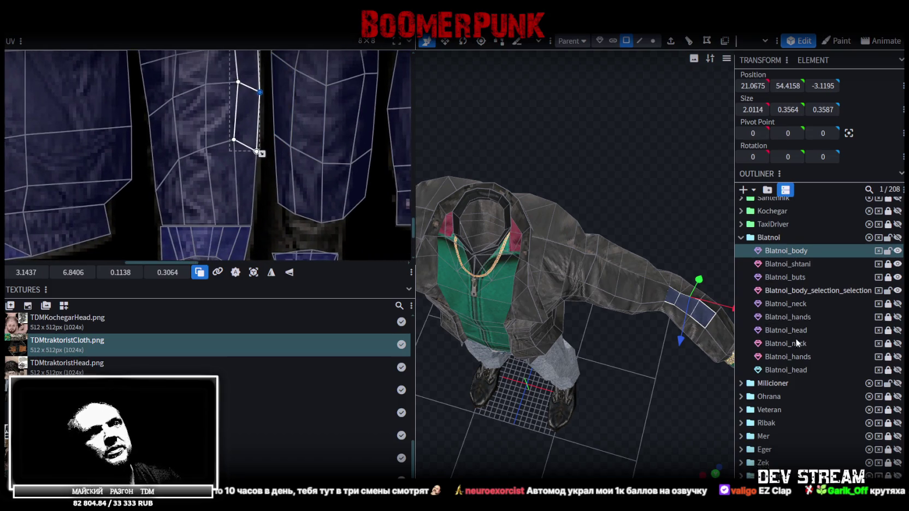
pyautogui.scroll(-3, 793, 383)
pyautogui.press('Escape')
pyautogui.moveTo(620, 205)
pyautogui.mouseDown()
pyautogui.moveTo(543, 179)
pyautogui.moveTo(513, 154)
pyautogui.moveTo(580, 363)
pyautogui.mouseUp()
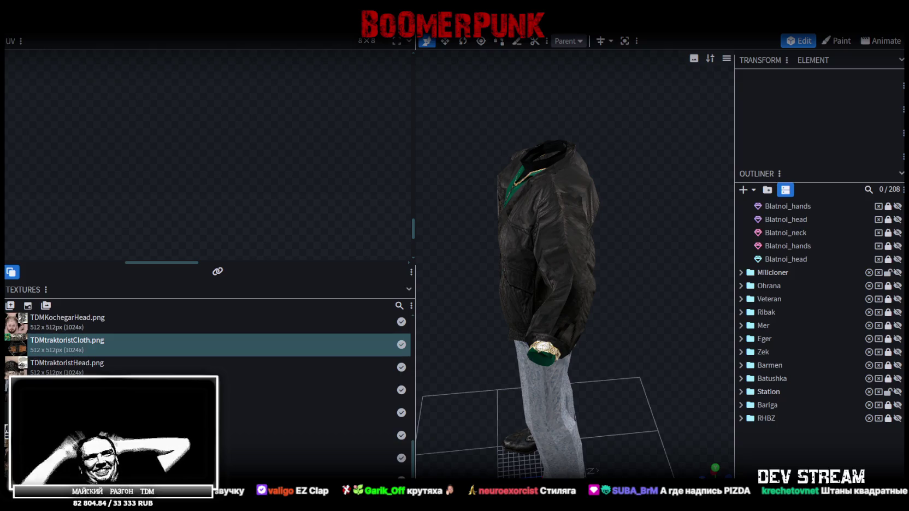
# - Orbit to the front of the green sweater and save the model
pyautogui.moveTo(568, 376)
pyautogui.mouseDown()
pyautogui.moveTo(538, 372)
pyautogui.moveTo(633, 337)
pyautogui.moveTo(646, 289)
pyautogui.moveTo(506, 345)
pyautogui.moveTo(551, 291)
pyautogui.moveTo(693, 256)
pyautogui.moveTo(654, 306)
pyautogui.moveTo(705, 260)
pyautogui.moveTo(630, 238)
pyautogui.moveTo(610, 263)
pyautogui.moveTo(512, 306)
pyautogui.moveTo(523, 314)
pyautogui.mouseUp()
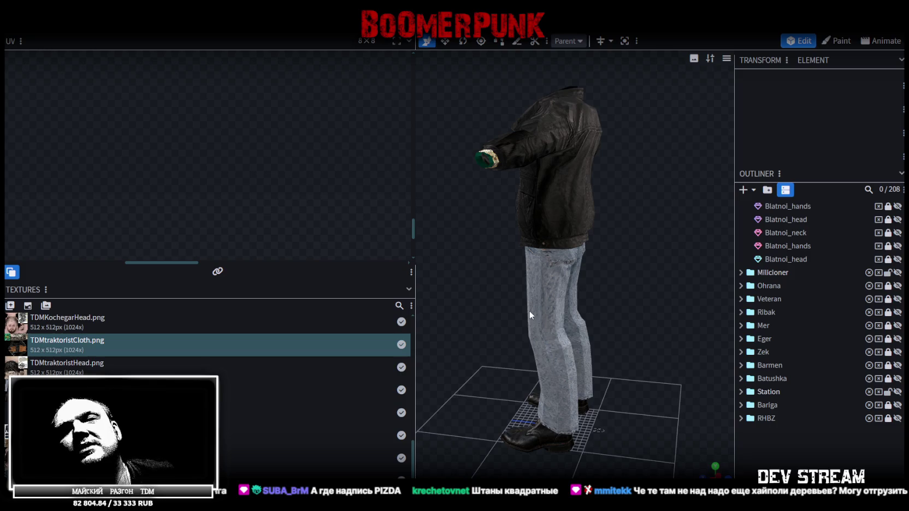
pyautogui.moveTo(528, 308); pyautogui.dragTo(596, 311)
pyautogui.moveTo(554, 345)
pyautogui.mouseDown()
pyautogui.moveTo(637, 351)
pyautogui.moveTo(668, 348)
pyautogui.moveTo(662, 339)
pyautogui.mouseUp()
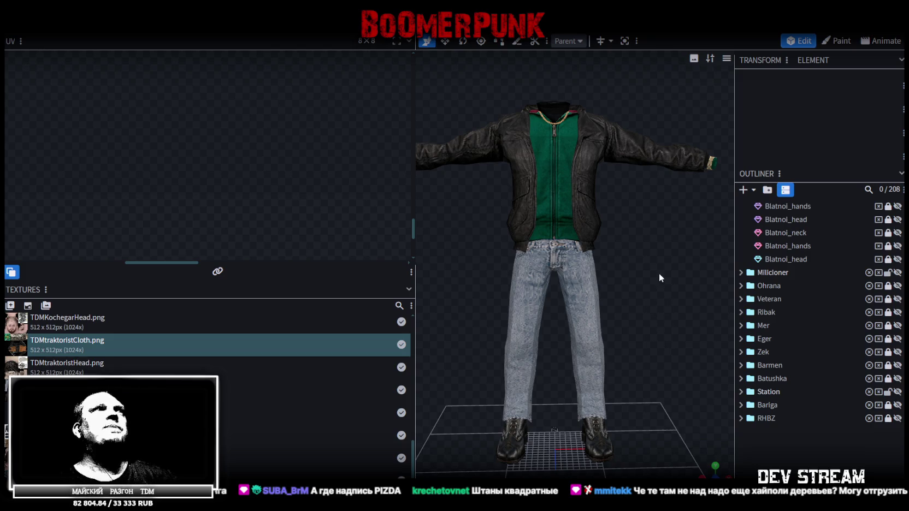
pyautogui.moveTo(651, 278)
pyautogui.mouseDown()
pyautogui.moveTo(679, 281)
pyautogui.moveTo(669, 275)
pyautogui.mouseUp()
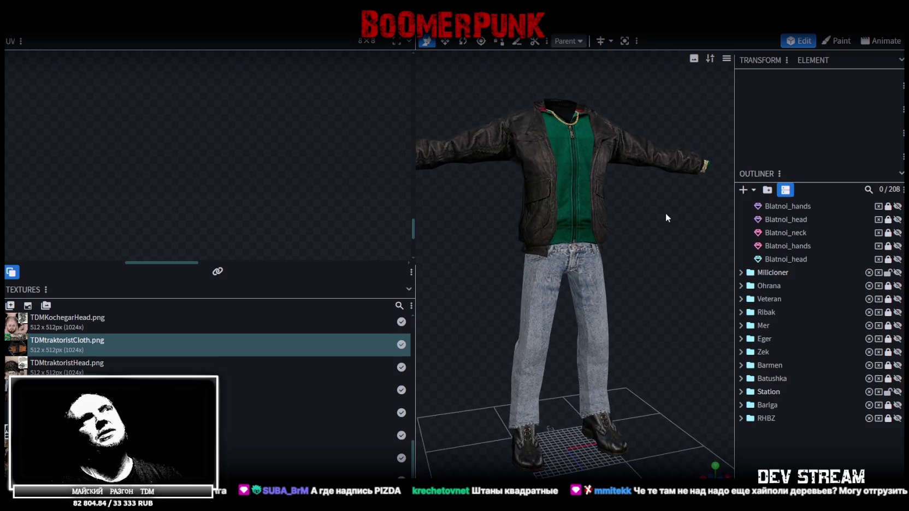
pyautogui.hotkey('ctrl', 's')
# - Inspect the jacket and jeans from low and three-quarter angles, then save again
pyautogui.moveTo(676, 216)
pyautogui.mouseDown()
pyautogui.moveTo(683, 245)
pyautogui.moveTo(579, 134)
pyautogui.moveTo(634, 139)
pyautogui.moveTo(652, 186)
pyautogui.moveTo(642, 157)
pyautogui.moveTo(612, 155)
pyautogui.moveTo(614, 126)
pyautogui.moveTo(624, 121)
pyautogui.mouseUp()
pyautogui.scroll(3, 595, 165)
pyautogui.scroll(-3, 614, 126)
pyautogui.scroll(-2, 642, 148)
pyautogui.scroll(-2, 650, 291)
pyautogui.moveTo(649, 353)
pyautogui.mouseDown()
pyautogui.moveTo(532, 375)
pyautogui.moveTo(595, 387)
pyautogui.mouseUp()
pyautogui.scroll(2, 585, 348)
pyautogui.moveTo(585, 348)
pyautogui.mouseDown()
pyautogui.moveTo(599, 266)
pyautogui.moveTo(621, 321)
pyautogui.moveTo(582, 315)
pyautogui.moveTo(534, 349)
pyautogui.moveTo(509, 391)
pyautogui.moveTo(552, 343)
pyautogui.moveTo(541, 367)
pyautogui.moveTo(683, 366)
pyautogui.moveTo(575, 361)
pyautogui.moveTo(642, 342)
pyautogui.moveTo(644, 327)
pyautogui.moveTo(500, 383)
pyautogui.moveTo(485, 339)
pyautogui.moveTo(552, 238)
pyautogui.moveTo(615, 265)
pyautogui.moveTo(622, 403)
pyautogui.moveTo(582, 373)
pyautogui.moveTo(637, 334)
pyautogui.moveTo(749, 344)
pyautogui.mouseUp()
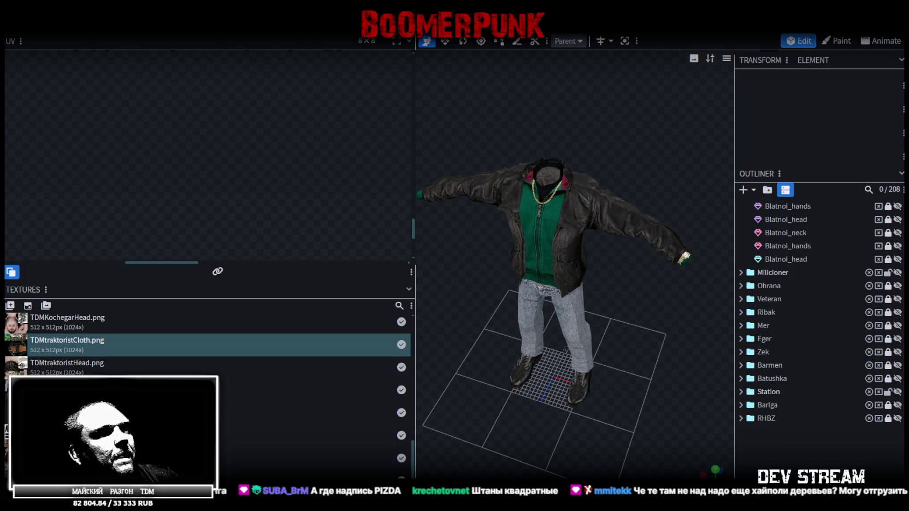
pyautogui.hotkey('ctrl', 's')
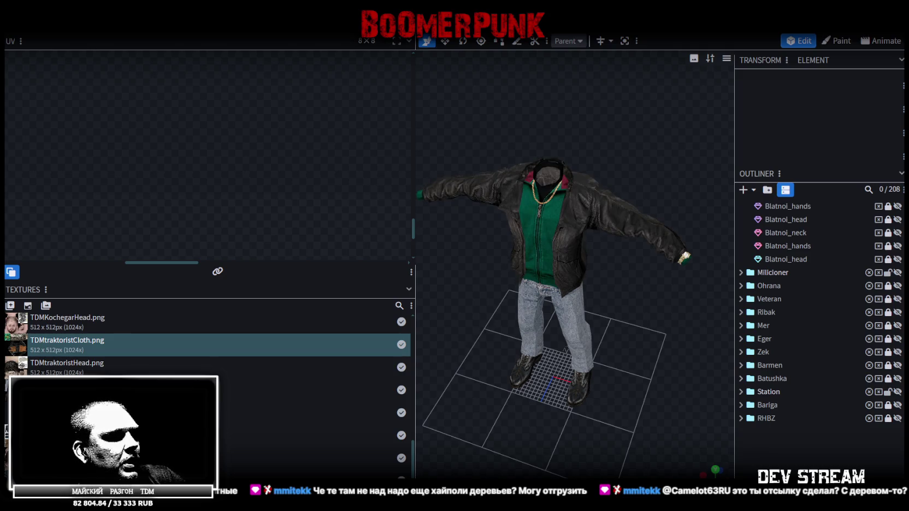
pyautogui.press('super+d')
pyautogui.press('super+d')
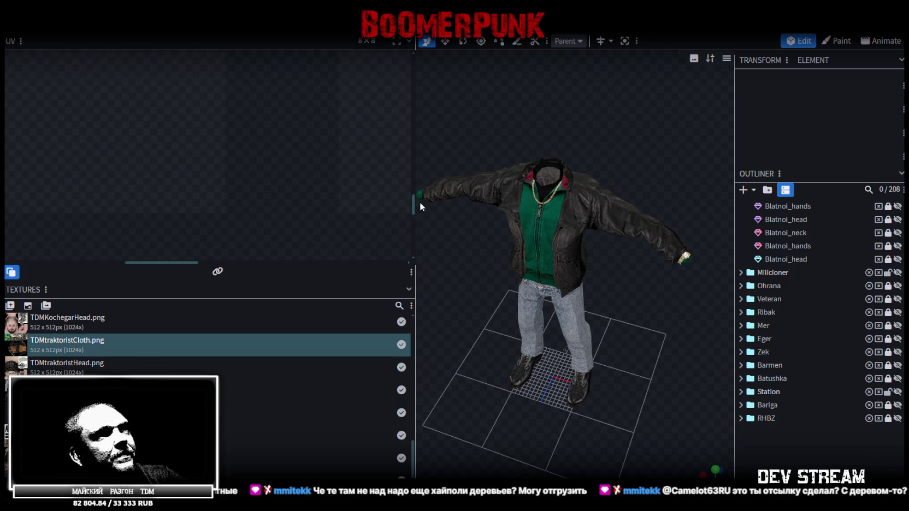
# - Widen the viewport, select Blatnoi_body, and zoom the UV editor out over the full clothing atlas
pyautogui.moveTo(416, 201); pyautogui.dragTo(261, 201)
pyautogui.click(502, 210)
pyautogui.scroll(-5, 199, 175)
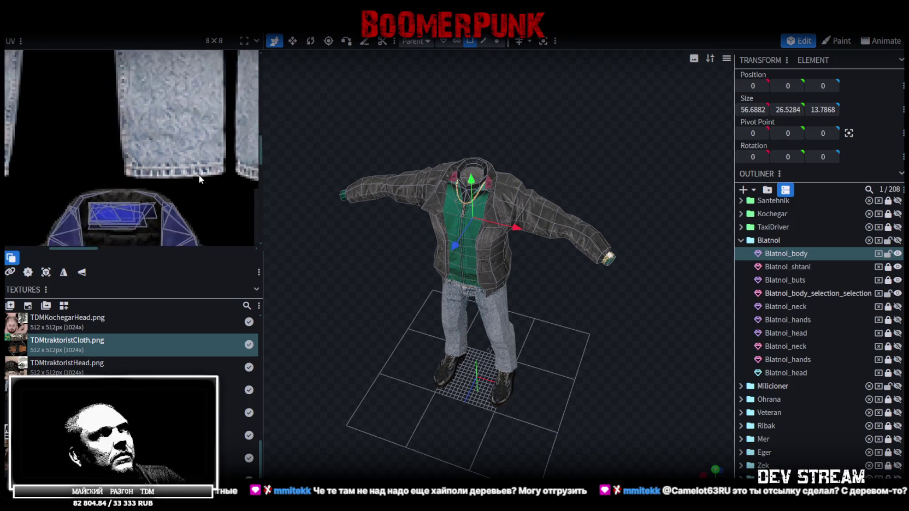
pyautogui.scroll(1, 91, 162)
pyautogui.scroll(-2, 92, 162)
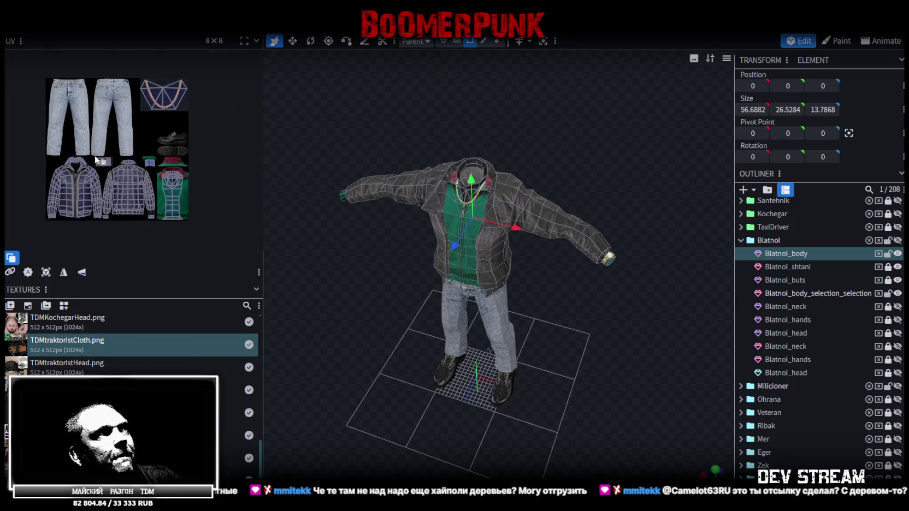
pyautogui.scroll(-1, 130, 167)
pyautogui.moveTo(376, 286); pyautogui.dragTo(399, 262)
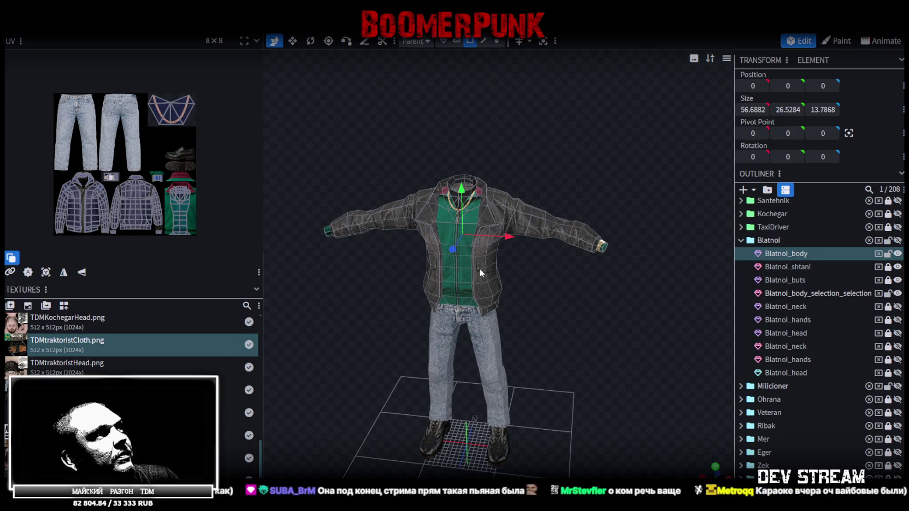
pyautogui.scroll(2, 480, 268)
pyautogui.scroll(2, 546, 342)
pyautogui.moveTo(576, 315)
pyautogui.mouseDown()
pyautogui.moveTo(545, 350)
pyautogui.moveTo(532, 311)
pyautogui.moveTo(564, 306)
pyautogui.mouseUp()
pyautogui.scroll(2, 548, 307)
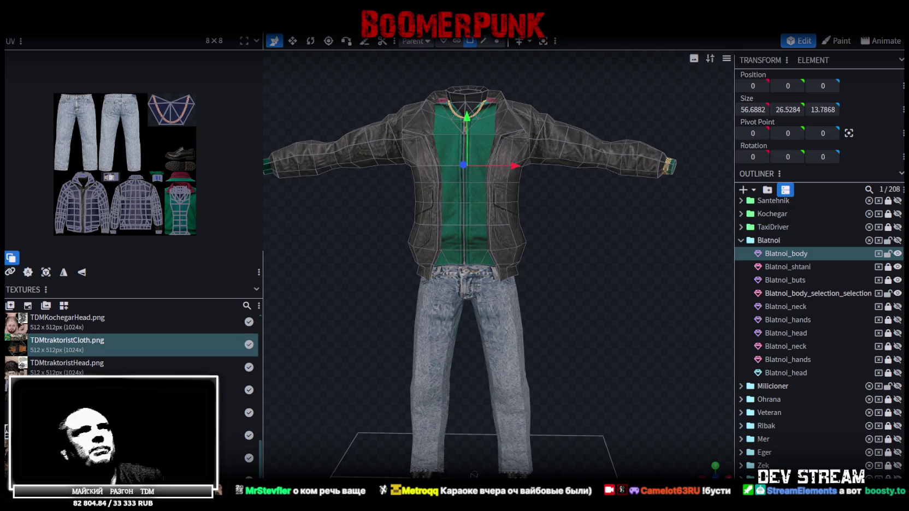
pyautogui.moveTo(425, 339)
pyautogui.mouseDown()
pyautogui.moveTo(394, 375)
pyautogui.moveTo(372, 313)
pyautogui.mouseUp()
pyautogui.scroll(3, 338, 317)
pyautogui.scroll(3, 367, 355)
pyautogui.moveTo(367, 355)
pyautogui.mouseDown()
pyautogui.moveTo(474, 335)
pyautogui.moveTo(477, 306)
pyautogui.moveTo(471, 359)
pyautogui.moveTo(523, 317)
pyautogui.moveTo(534, 359)
pyautogui.moveTo(444, 358)
pyautogui.moveTo(523, 381)
pyautogui.mouseUp()
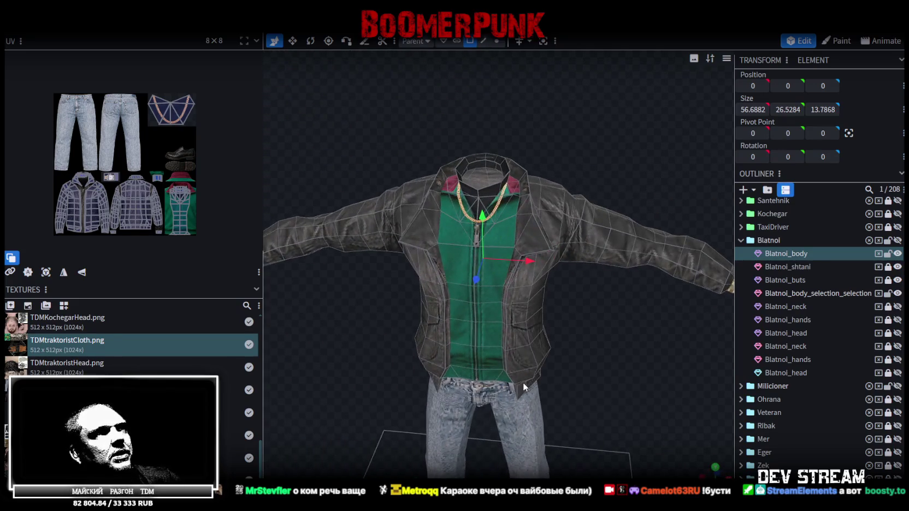
pyautogui.moveTo(345, 353)
pyautogui.mouseDown()
pyautogui.moveTo(453, 342)
pyautogui.moveTo(460, 352)
pyautogui.moveTo(443, 345)
pyautogui.mouseUp()
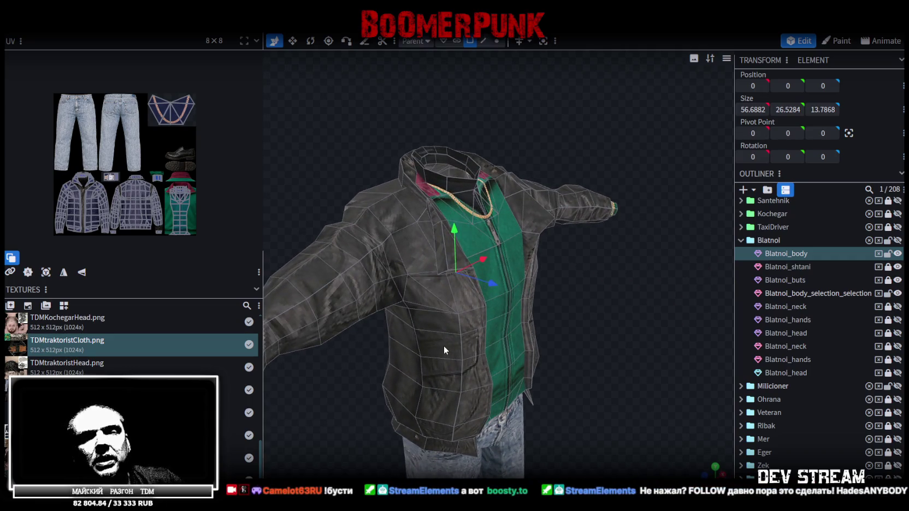
pyautogui.moveTo(506, 360)
pyautogui.mouseDown()
pyautogui.moveTo(584, 287)
pyautogui.moveTo(578, 268)
pyautogui.moveTo(488, 251)
pyautogui.moveTo(537, 256)
pyautogui.moveTo(579, 292)
pyautogui.moveTo(622, 222)
pyautogui.mouseUp()
pyautogui.scroll(3, 578, 268)
pyautogui.press('5')
# - Inspect the jacket vertices from the front and cycle the viewport shading mode with Z
pyautogui.click(557, 268)
pyautogui.moveTo(571, 200)
pyautogui.mouseDown()
pyautogui.moveTo(509, 200)
pyautogui.moveTo(480, 224)
pyautogui.mouseUp()
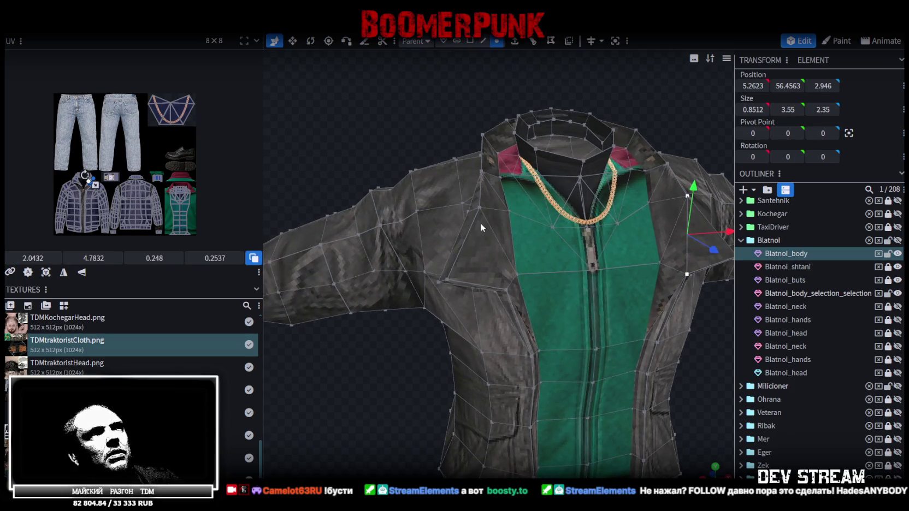
pyautogui.click(480, 209)
pyautogui.moveTo(520, 295); pyautogui.dragTo(636, 293)
pyautogui.press('z')
pyautogui.press('z')
pyautogui.moveTo(623, 125)
pyautogui.mouseDown()
pyautogui.moveTo(595, 137)
pyautogui.moveTo(636, 339)
pyautogui.moveTo(620, 284)
pyautogui.moveTo(623, 217)
pyautogui.moveTo(583, 242)
pyautogui.moveTo(561, 314)
pyautogui.moveTo(636, 272)
pyautogui.moveTo(599, 311)
pyautogui.moveTo(637, 302)
pyautogui.moveTo(627, 345)
pyautogui.moveTo(728, 318)
pyautogui.moveTo(611, 323)
pyautogui.moveTo(526, 303)
pyautogui.moveTo(534, 275)
pyautogui.moveTo(645, 310)
pyautogui.moveTo(660, 299)
pyautogui.moveTo(611, 308)
pyautogui.moveTo(520, 286)
pyautogui.moveTo(529, 250)
pyautogui.moveTo(696, 315)
pyautogui.moveTo(626, 307)
pyautogui.mouseUp()
pyautogui.press('z')
pyautogui.press('z')
pyautogui.press('z')
# - Zoom out on the Blatnoi figure and save the project as TDMchars.bbmodel
pyautogui.scroll(-3, 597, 290)
pyautogui.scroll(-2, 576, 275)
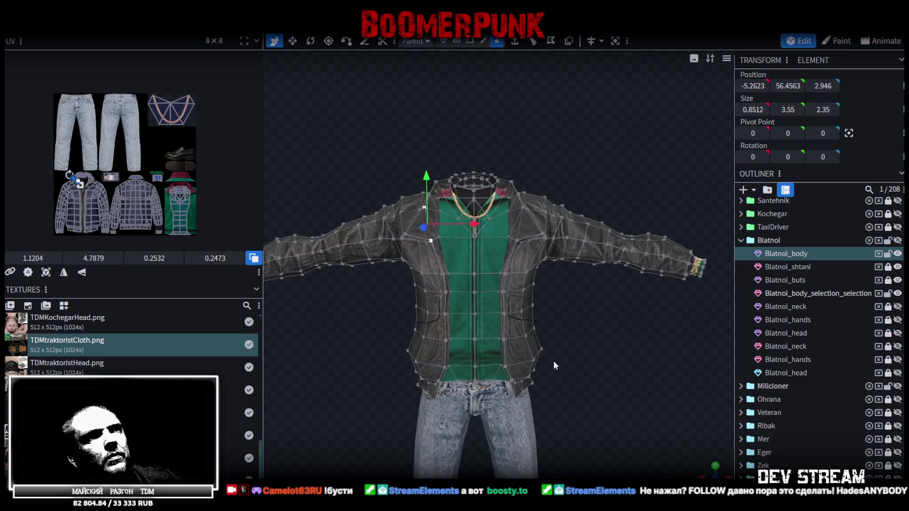
pyautogui.scroll(-2, 552, 273)
pyautogui.hotkey('ctrl', 's')
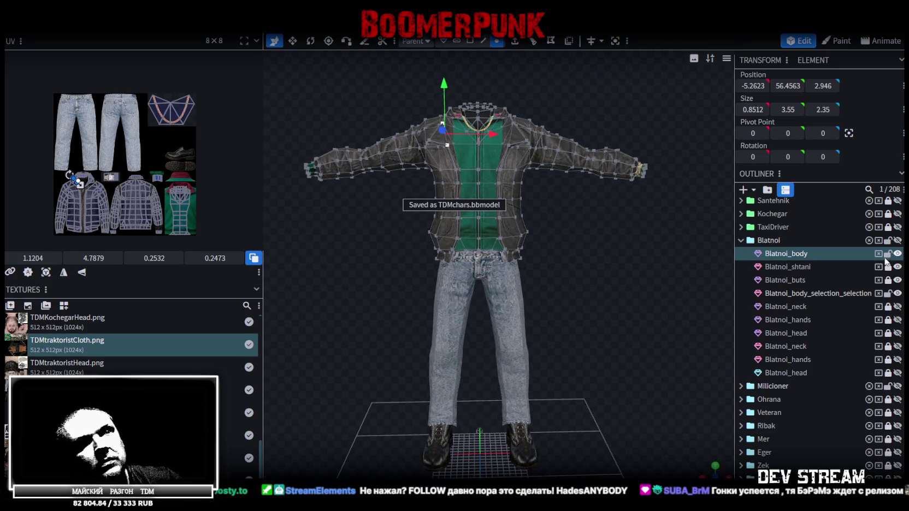
# - Merge Blatnoi_body and Blatnoi_body_selection_selection into a single Blatnoi_body mesh
pyautogui.click(888, 254)
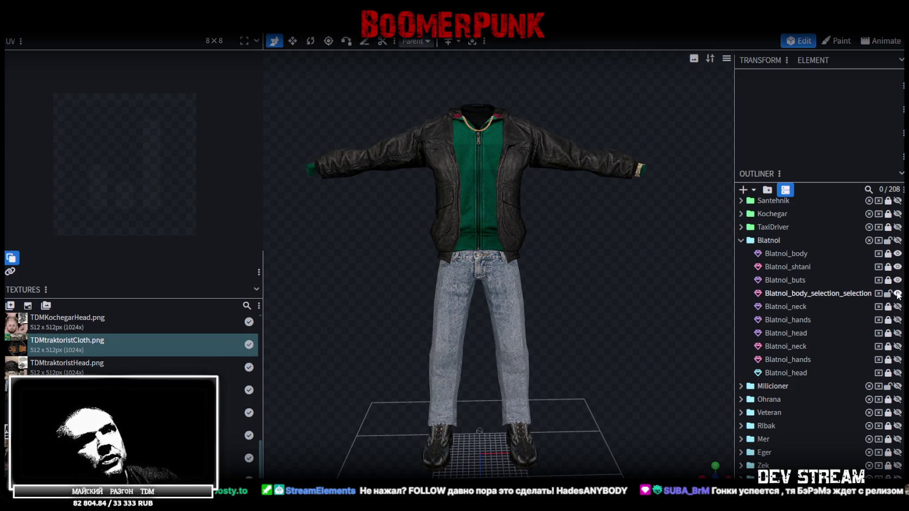
pyautogui.click(888, 294)
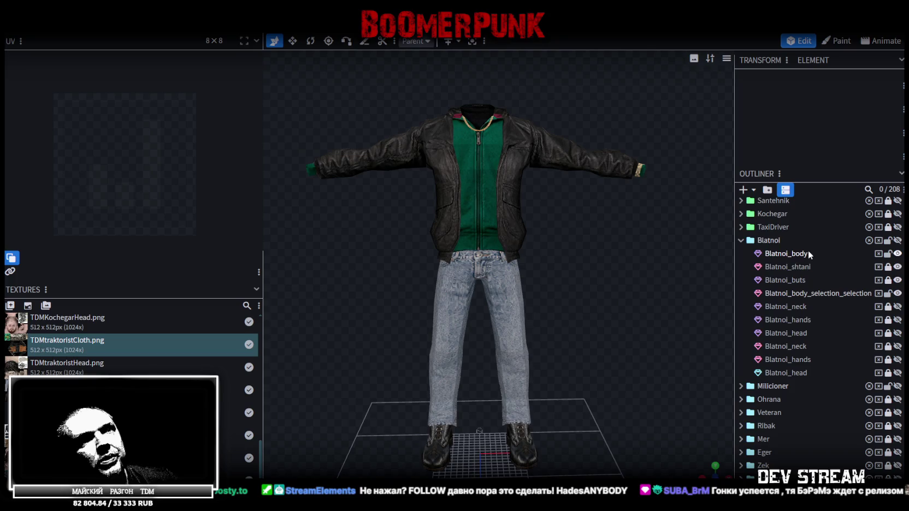
pyautogui.click(808, 252)
pyautogui.keyDown('ctrl'); pyautogui.click(815, 293); pyautogui.keyUp('ctrl')
pyautogui.rightClick(817, 292)
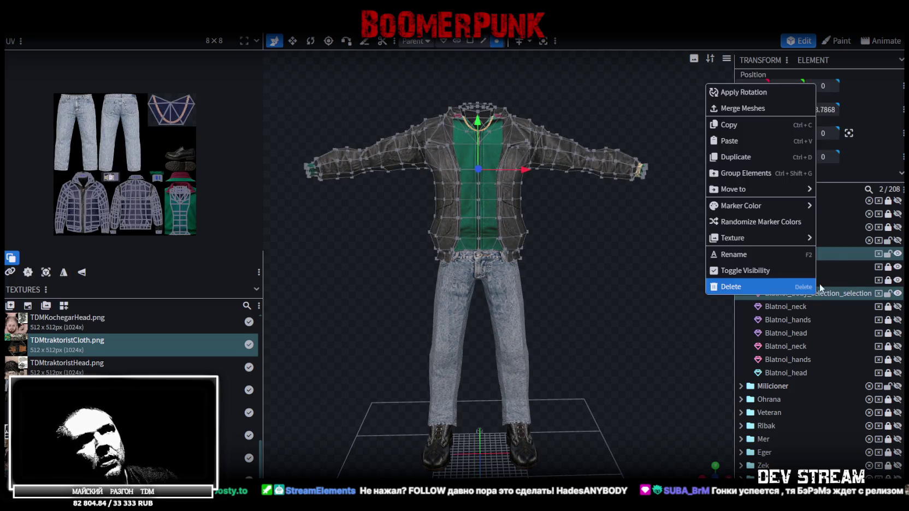
pyautogui.click(755, 112)
# - Select four sleeve vertices next to the wristwatch
pyautogui.moveTo(655, 163); pyautogui.dragTo(562, 254)
pyautogui.scroll(2, 562, 254)
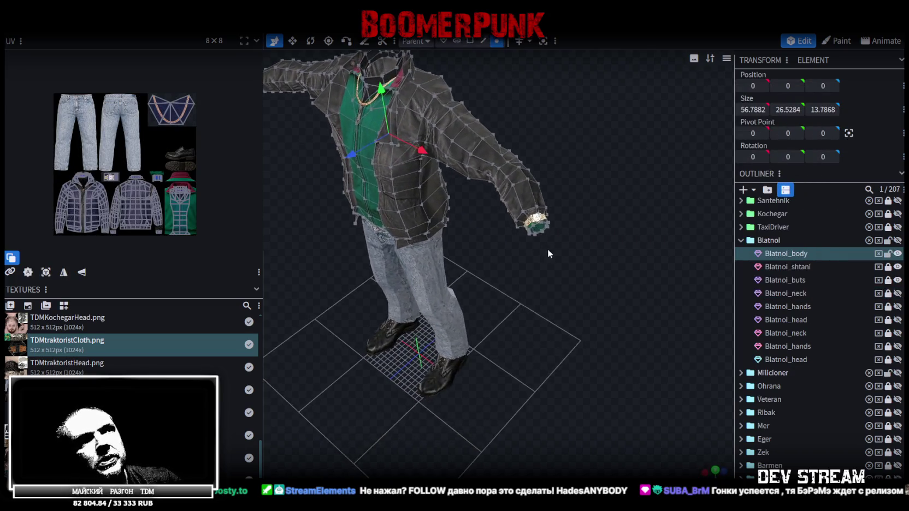
pyautogui.scroll(2, 547, 249)
pyautogui.scroll(2, 562, 275)
pyautogui.scroll(2, 549, 271)
pyautogui.scroll(-5, 552, 265)
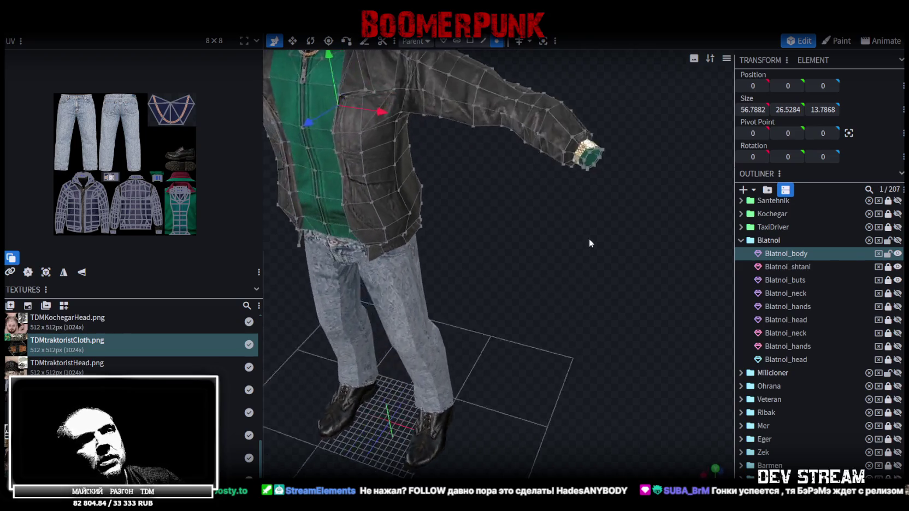
pyautogui.moveTo(586, 240); pyautogui.dragTo(627, 219)
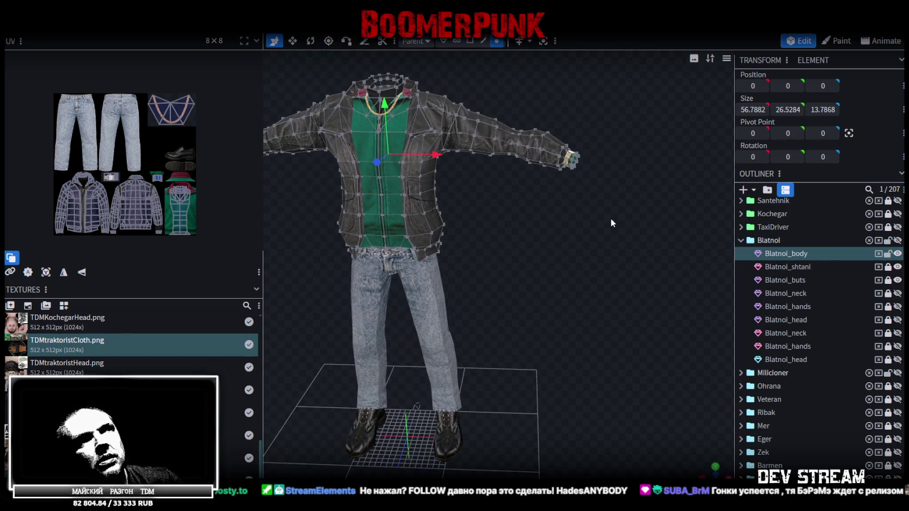
pyautogui.moveTo(610, 220)
pyautogui.mouseDown()
pyautogui.moveTo(541, 253)
pyautogui.moveTo(534, 216)
pyautogui.mouseUp()
pyautogui.scroll(2, 541, 260)
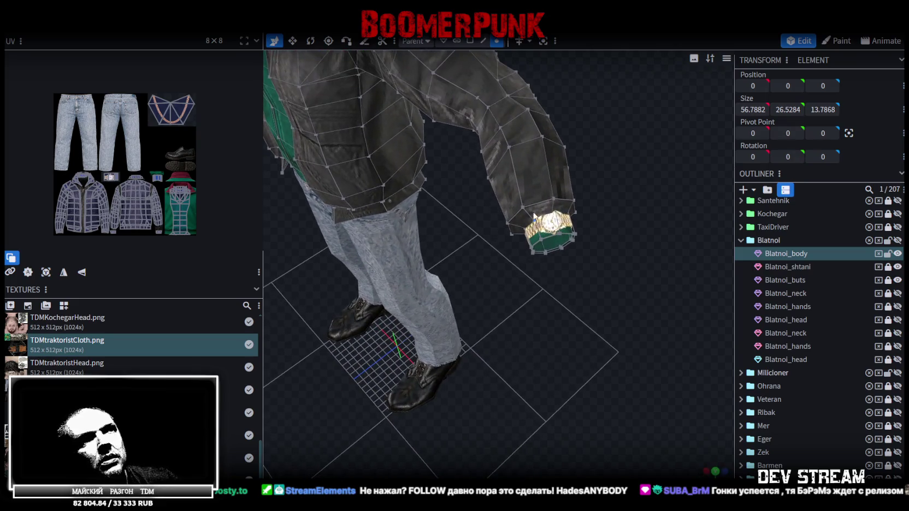
pyautogui.click(523, 208)
pyautogui.keyDown('shift'); pyautogui.click(554, 198); pyautogui.keyUp('shift')
pyautogui.keyDown('shift'); pyautogui.click(574, 200); pyautogui.keyUp('shift')
pyautogui.keyDown('shift'); pyautogui.click(575, 212); pyautogui.keyUp('shift')
# - Add three more sleeve-end vertices to the selection from a side view
pyautogui.moveTo(580, 215)
pyautogui.mouseDown()
pyautogui.moveTo(601, 168)
pyautogui.moveTo(585, 251)
pyautogui.moveTo(610, 202)
pyautogui.moveTo(571, 105)
pyautogui.mouseUp()
pyautogui.keyDown('shift'); pyautogui.click(558, 116); pyautogui.keyUp('shift')
pyautogui.keyDown('shift'); pyautogui.click(540, 116); pyautogui.keyUp('shift')
pyautogui.keyDown('shift'); pyautogui.click(522, 101); pyautogui.keyUp('shift')
pyautogui.scroll(3, 602, 194)
pyautogui.moveTo(602, 194)
pyautogui.mouseDown()
pyautogui.moveTo(598, 234)
pyautogui.moveTo(547, 180)
pyautogui.mouseUp()
# - Add four more cuff vertices around the green sweater end and drop two stray ones
pyautogui.keyDown('shift'); pyautogui.click(524, 140); pyautogui.keyUp('shift')
pyautogui.moveTo(523, 140)
pyautogui.mouseDown()
pyautogui.moveTo(608, 238)
pyautogui.moveTo(321, 249)
pyautogui.moveTo(433, 240)
pyautogui.moveTo(380, 244)
pyautogui.moveTo(521, 168)
pyautogui.mouseUp()
pyautogui.keyDown('shift'); pyautogui.click(525, 180); pyautogui.keyUp('shift')
pyautogui.keyDown('shift'); pyautogui.click(540, 195); pyautogui.keyUp('shift')
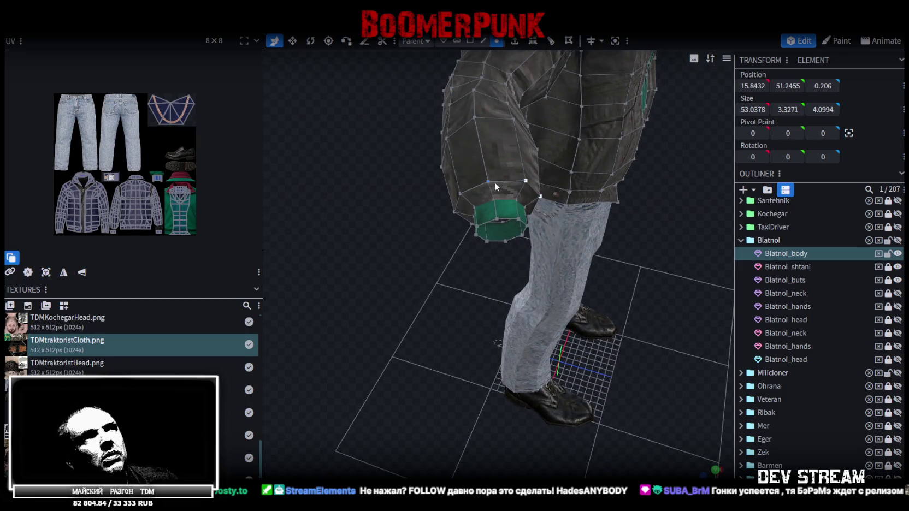
pyautogui.keyDown('shift'); pyautogui.click(487, 180); pyautogui.keyUp('shift')
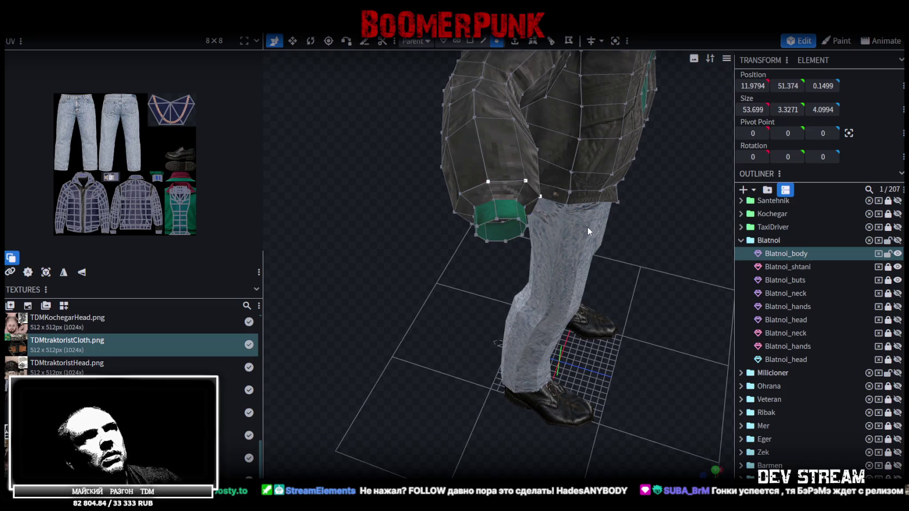
pyautogui.scroll(-2, 595, 243)
pyautogui.keyDown('shift'); pyautogui.click(469, 276); pyautogui.keyUp('shift')
pyautogui.keyDown('shift'); pyautogui.click(494, 276); pyautogui.keyUp('shift')
# - Remove the last stray cuff vertex and zoom in on the jacket front
pyautogui.keyDown('shift'); pyautogui.click(502, 283); pyautogui.keyUp('shift')
pyautogui.moveTo(513, 284)
pyautogui.mouseDown()
pyautogui.moveTo(511, 344)
pyautogui.moveTo(538, 270)
pyautogui.mouseUp()
pyautogui.scroll(2, 552, 273)
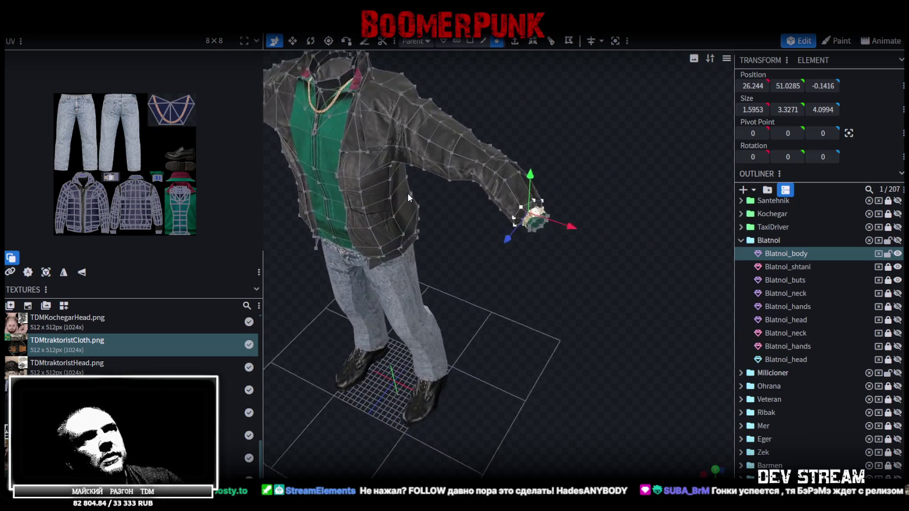
pyautogui.scroll(2, 569, 277)
pyautogui.scroll(3, 579, 295)
pyautogui.moveTo(590, 311); pyautogui.dragTo(584, 260)
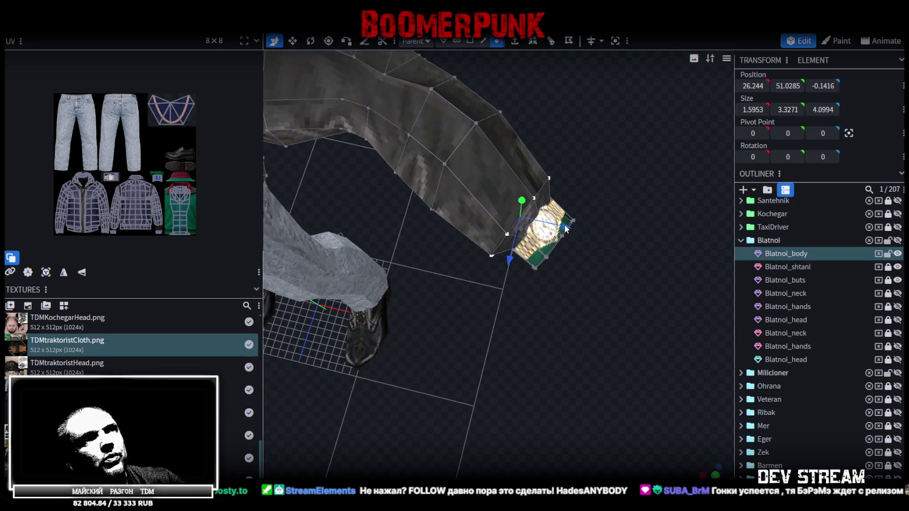
# - Move the cuff outward to X 27.244, then slightly forward along Z and down along Y
pyautogui.moveTo(566, 228); pyautogui.dragTo(585, 239)
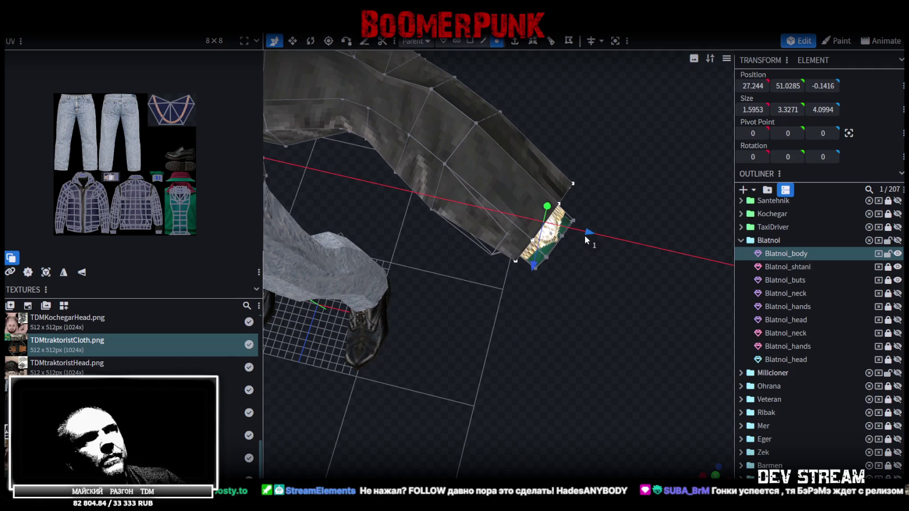
pyautogui.moveTo(532, 268)
pyautogui.mouseDown()
pyautogui.moveTo(559, 174)
pyautogui.moveTo(551, 213)
pyautogui.mouseUp()
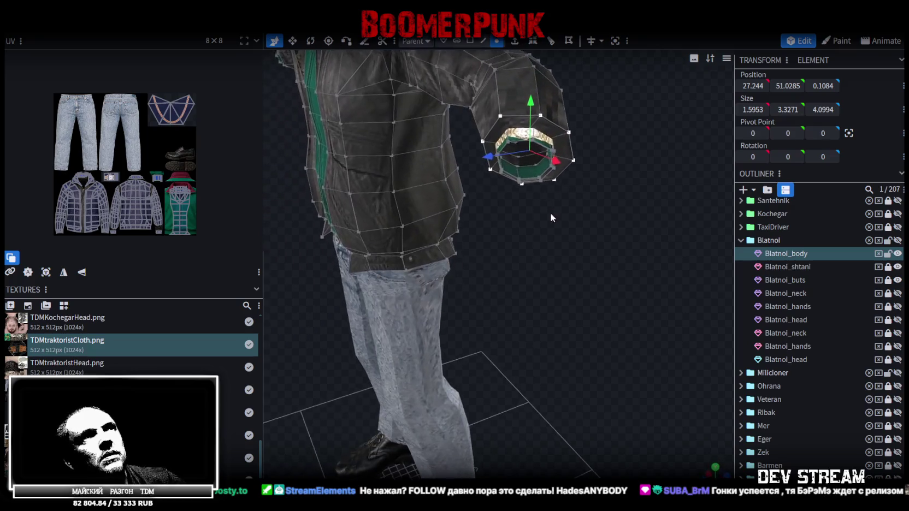
pyautogui.moveTo(500, 156)
pyautogui.mouseDown()
pyautogui.moveTo(610, 178)
pyautogui.moveTo(621, 246)
pyautogui.moveTo(580, 84)
pyautogui.mouseUp()
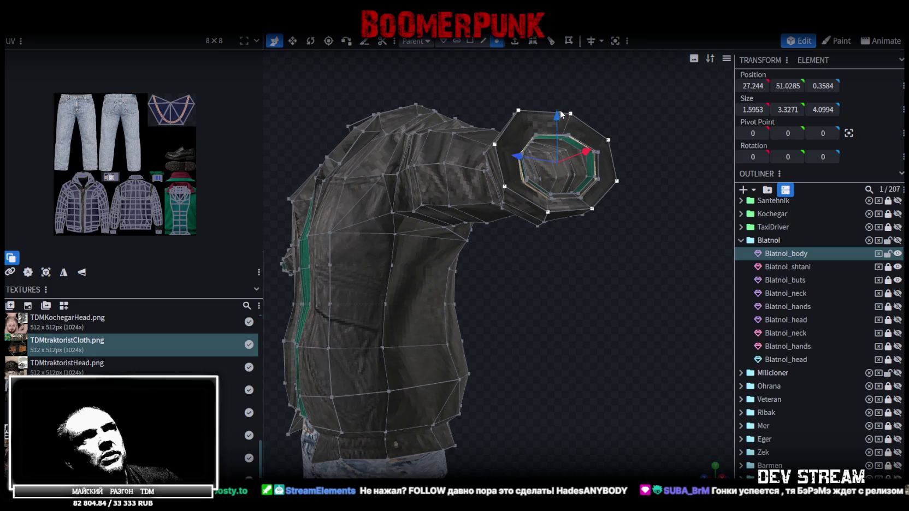
pyautogui.moveTo(562, 114); pyautogui.dragTo(561, 123)
pyautogui.moveTo(486, 101)
pyautogui.mouseDown()
pyautogui.moveTo(495, 233)
pyautogui.moveTo(508, 190)
pyautogui.moveTo(413, 200)
pyautogui.moveTo(453, 156)
pyautogui.moveTo(374, 252)
pyautogui.moveTo(553, 222)
pyautogui.moveTo(409, 221)
pyautogui.moveTo(503, 290)
pyautogui.moveTo(535, 247)
pyautogui.moveTo(461, 281)
pyautogui.moveTo(493, 267)
pyautogui.moveTo(536, 289)
pyautogui.moveTo(533, 272)
pyautogui.mouseUp()
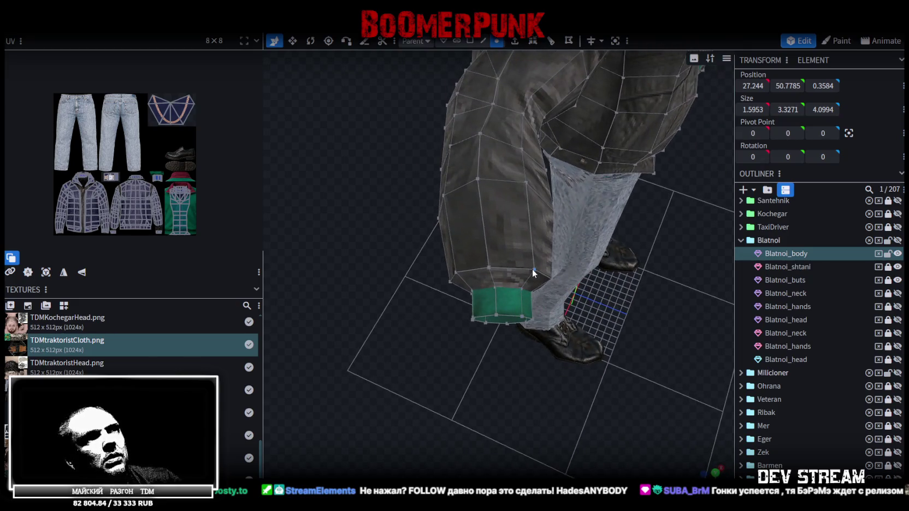
# - Select all the cuff vertices on the opposite sleeve
pyautogui.click(533, 269)
pyautogui.keyDown('shift'); pyautogui.click(487, 268); pyautogui.keyUp('shift')
pyautogui.moveTo(449, 283)
pyautogui.mouseDown()
pyautogui.moveTo(414, 201)
pyautogui.moveTo(422, 177)
pyautogui.mouseUp()
pyautogui.keyDown('shift'); pyautogui.click(438, 173); pyautogui.keyUp('shift')
pyautogui.keyDown('shift'); pyautogui.click(430, 193); pyautogui.keyUp('shift')
pyautogui.moveTo(441, 261)
pyautogui.mouseDown()
pyautogui.moveTo(413, 201)
pyautogui.moveTo(460, 233)
pyautogui.mouseUp()
pyautogui.keyDown('shift'); pyautogui.click(473, 139); pyautogui.keyUp('shift')
pyautogui.keyDown('shift'); pyautogui.click(470, 166); pyautogui.keyUp('shift')
pyautogui.keyDown('shift'); pyautogui.click(447, 182); pyautogui.keyUp('shift')
pyautogui.keyDown('shift'); pyautogui.click(426, 181); pyautogui.keyUp('shift')
pyautogui.moveTo(429, 200)
pyautogui.mouseDown()
pyautogui.moveTo(519, 236)
pyautogui.moveTo(441, 288)
pyautogui.moveTo(445, 230)
pyautogui.moveTo(434, 237)
pyautogui.moveTo(561, 267)
pyautogui.moveTo(571, 231)
pyautogui.mouseUp()
# - Move the opposite cuff to -27.244, 50.7785, 0.3584 to mirror the first
pyautogui.moveTo(581, 176); pyautogui.dragTo(588, 173)
pyautogui.moveTo(541, 124)
pyautogui.mouseDown()
pyautogui.moveTo(682, 200)
pyautogui.moveTo(614, 230)
pyautogui.mouseUp()
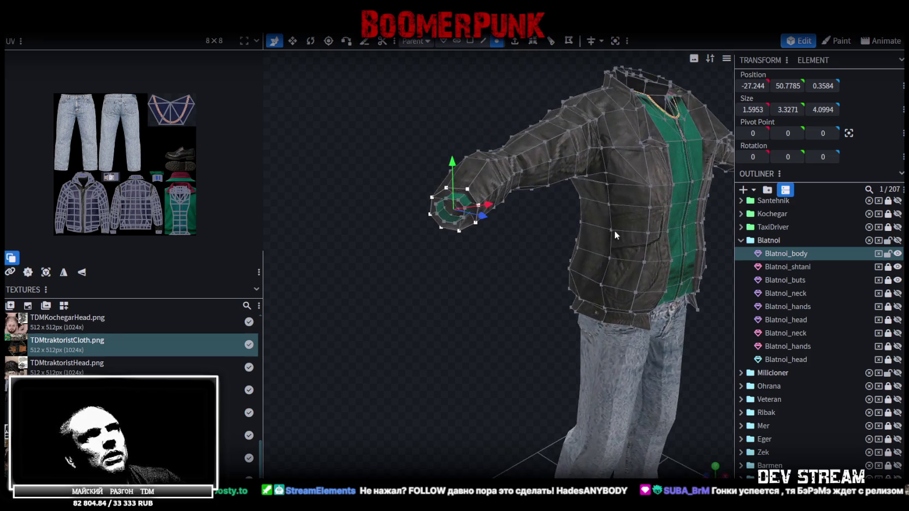
pyautogui.click(467, 195)
pyautogui.moveTo(470, 197)
pyautogui.mouseDown()
pyautogui.moveTo(562, 224)
pyautogui.moveTo(565, 307)
pyautogui.moveTo(530, 312)
pyautogui.moveTo(600, 299)
pyautogui.moveTo(627, 272)
pyautogui.mouseUp()
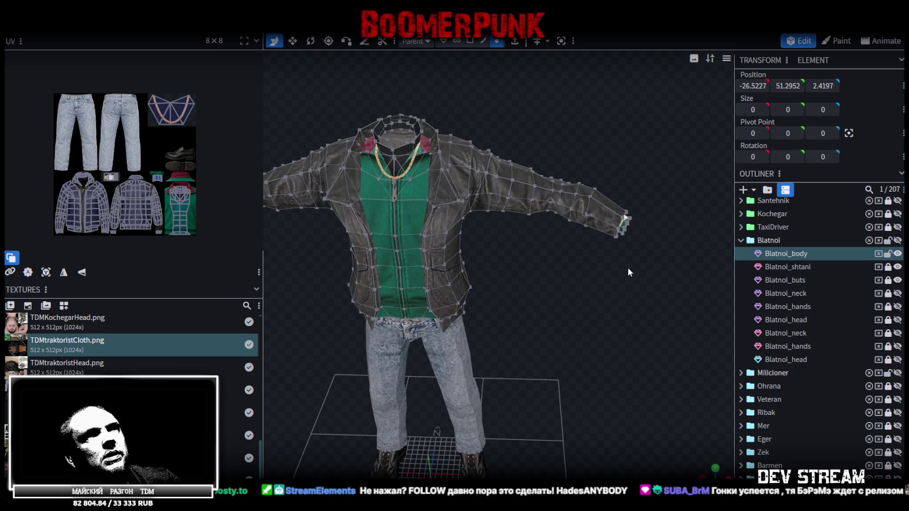
pyautogui.moveTo(627, 233)
pyautogui.mouseDown()
pyautogui.moveTo(542, 315)
pyautogui.moveTo(564, 298)
pyautogui.mouseUp()
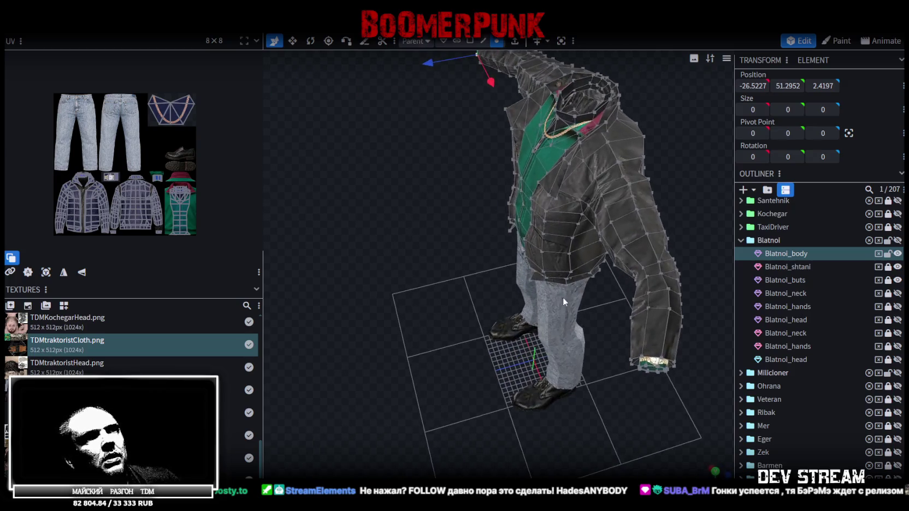
pyautogui.click(629, 360)
pyautogui.moveTo(623, 354)
pyautogui.mouseDown()
pyautogui.moveTo(392, 231)
pyautogui.moveTo(520, 163)
pyautogui.mouseUp()
pyautogui.moveTo(513, 295)
pyautogui.mouseDown()
pyautogui.moveTo(522, 218)
pyautogui.moveTo(533, 239)
pyautogui.moveTo(562, 240)
pyautogui.moveTo(451, 269)
pyautogui.moveTo(498, 281)
pyautogui.moveTo(584, 260)
pyautogui.mouseUp()
pyautogui.scroll(-3, 786, 450)
pyautogui.click(550, 238)
pyautogui.scroll(3, 562, 241)
pyautogui.scroll(2, 562, 241)
pyautogui.scroll(-2, 585, 260)
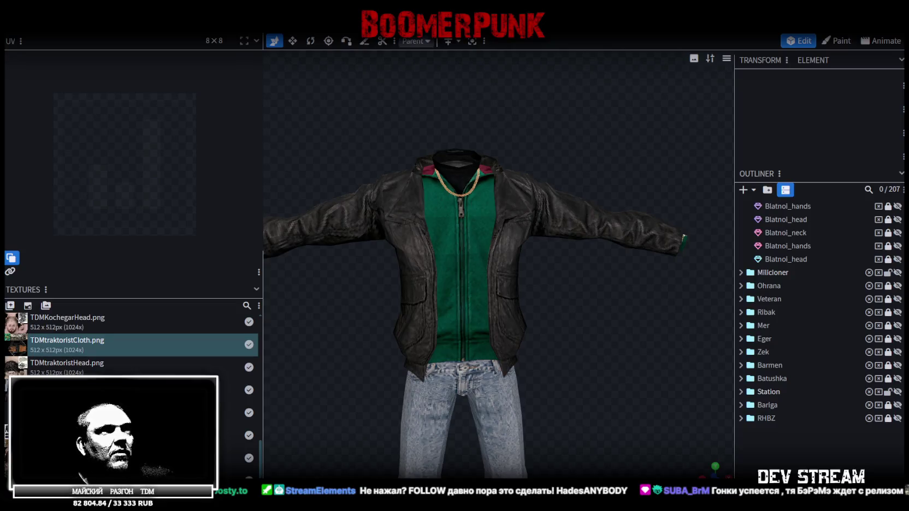
pyautogui.moveTo(545, 307)
pyautogui.mouseDown()
pyautogui.moveTo(589, 278)
pyautogui.moveTo(548, 309)
pyautogui.mouseUp()
pyautogui.click(437, 249)
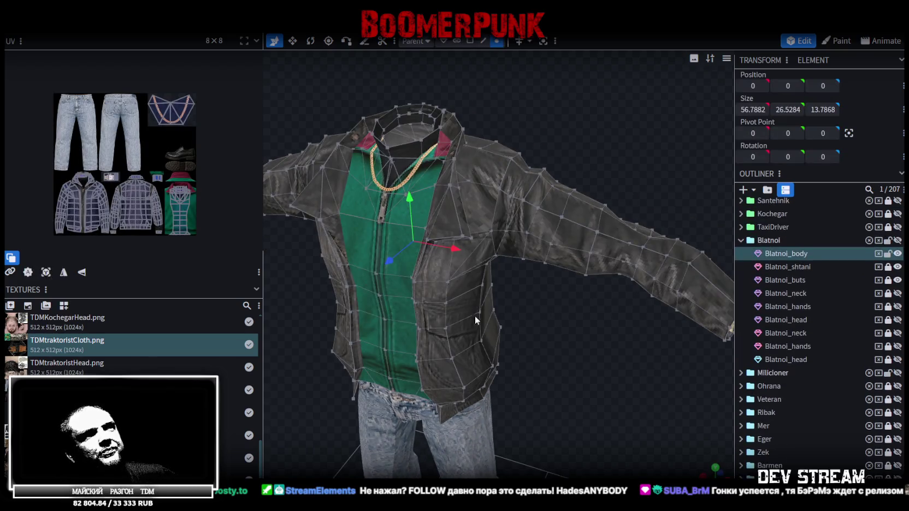
pyautogui.scroll(-2, 564, 349)
pyautogui.moveTo(593, 367)
pyautogui.mouseDown()
pyautogui.moveTo(679, 355)
pyautogui.moveTo(581, 329)
pyautogui.moveTo(573, 315)
pyautogui.moveTo(593, 321)
pyautogui.mouseUp()
pyautogui.scroll(2, 679, 355)
pyautogui.scroll(2, 571, 308)
pyautogui.scroll(1, 580, 297)
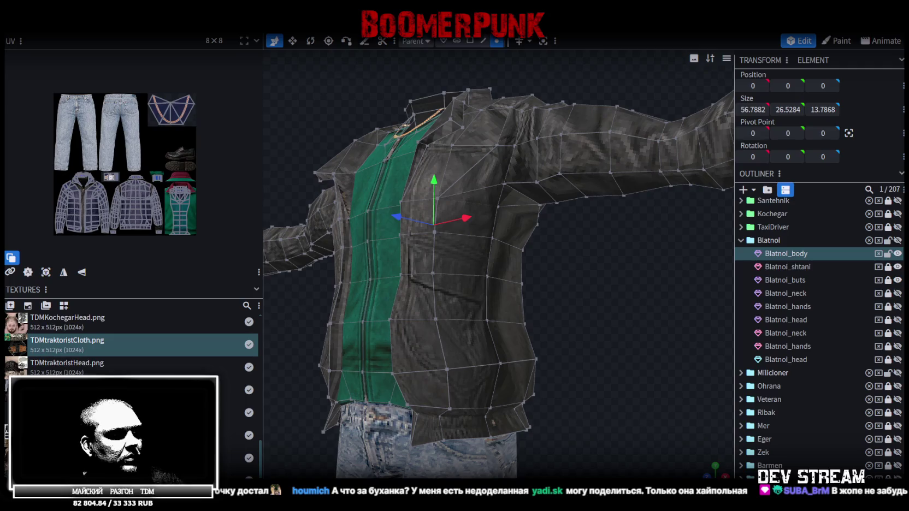
# - View the van image full-screen in Telegram, close it, and return to Blockbench
pyautogui.hotkey('alt', 'Tab')
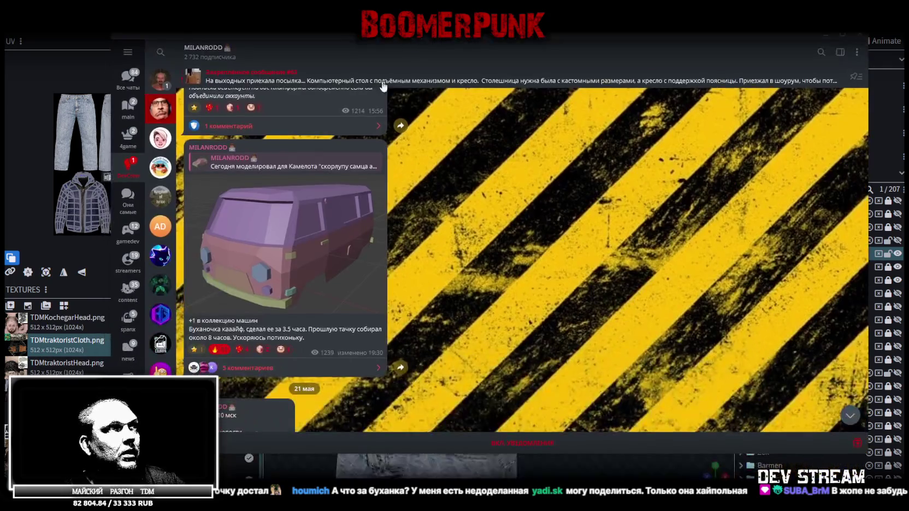
pyautogui.click(298, 224)
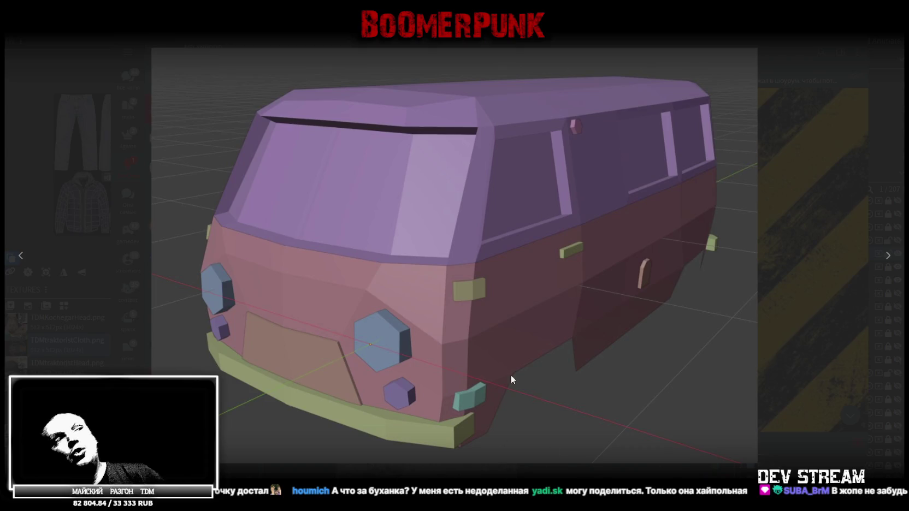
pyautogui.click(802, 188)
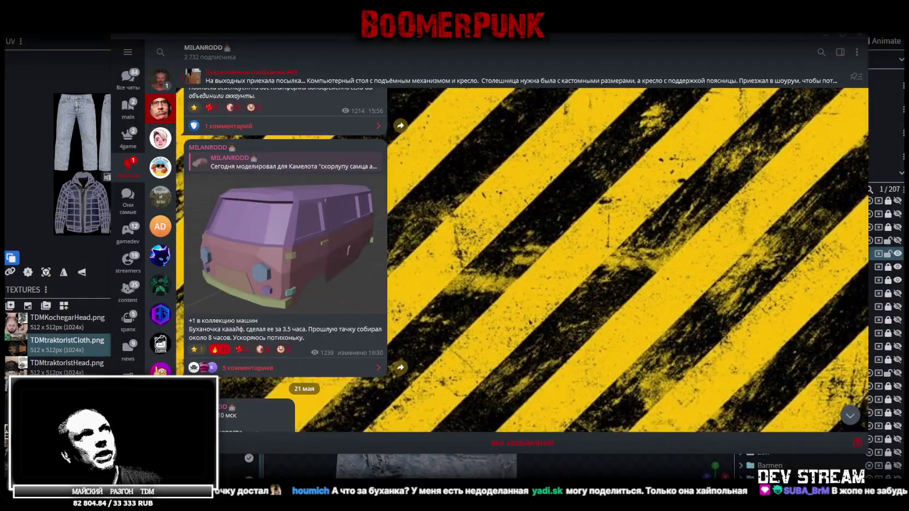
pyautogui.hotkey('alt', 'Tab')
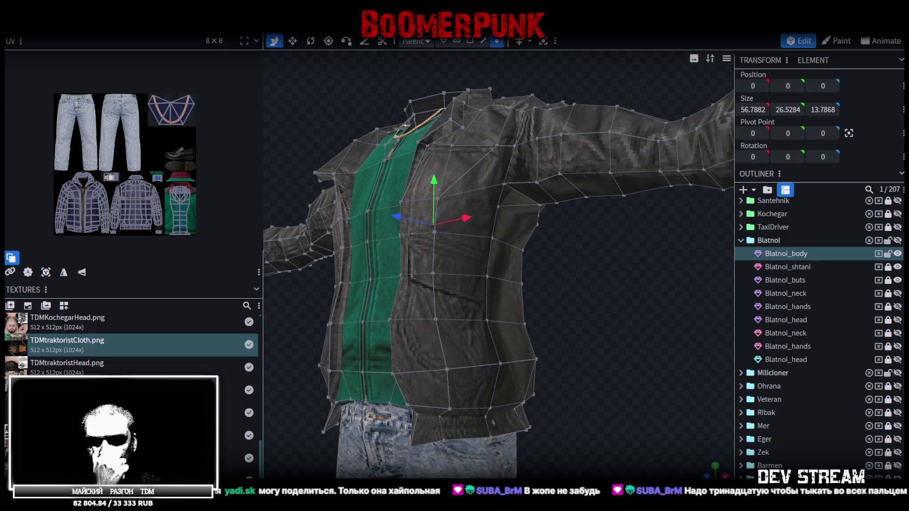
# - Select a row of four waist vertices around the Blatnoi_body jacket
pyautogui.moveTo(440, 320)
pyautogui.mouseDown()
pyautogui.moveTo(565, 343)
pyautogui.moveTo(332, 348)
pyautogui.mouseUp()
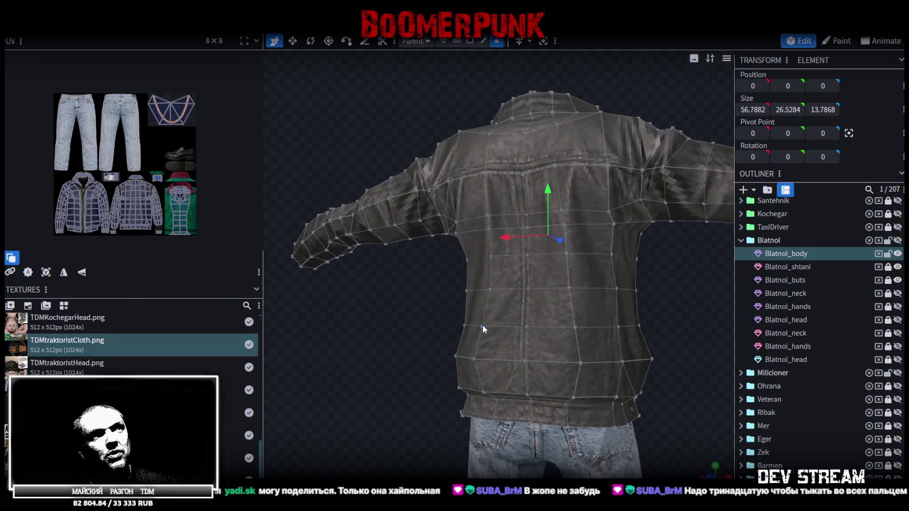
pyautogui.click(482, 326)
pyautogui.keyDown('shift'); pyautogui.click(527, 327); pyautogui.keyUp('shift')
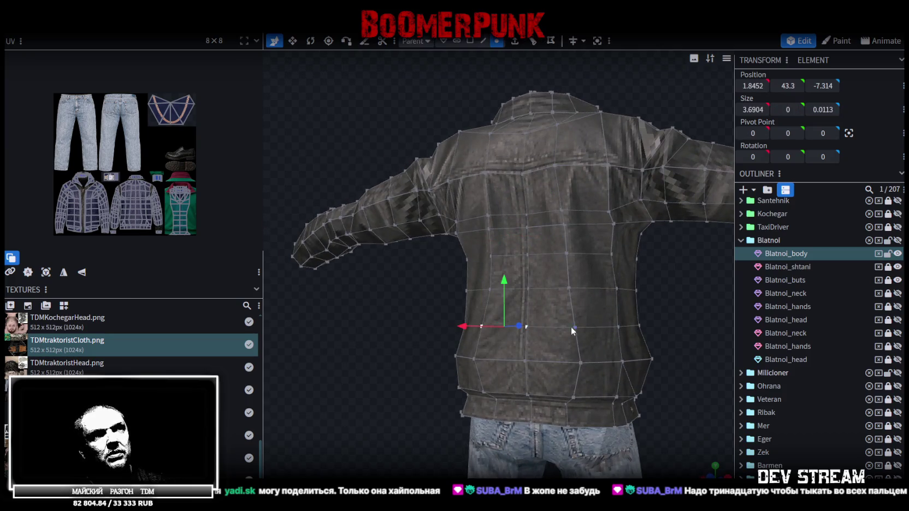
pyautogui.moveTo(649, 309); pyautogui.dragTo(543, 307)
pyautogui.scroll(2, 544, 309)
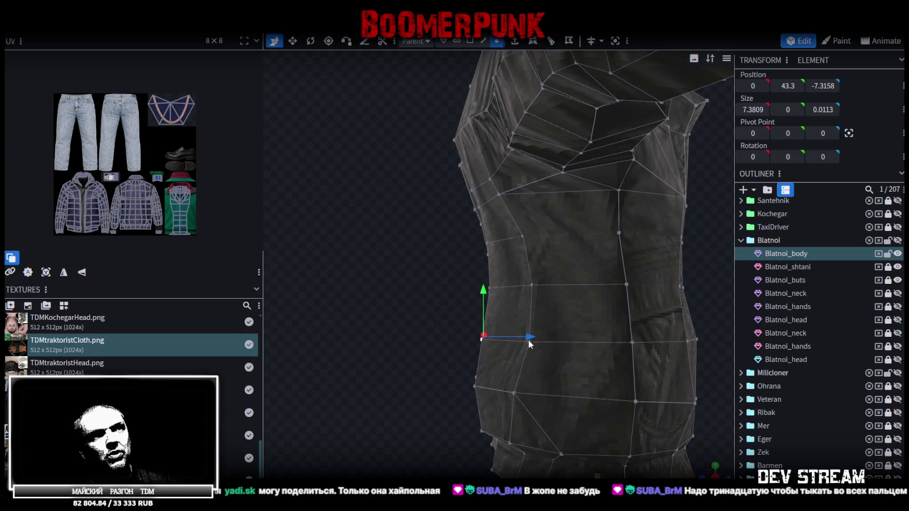
pyautogui.moveTo(407, 348)
pyautogui.mouseDown()
pyautogui.moveTo(659, 351)
pyautogui.moveTo(403, 341)
pyautogui.moveTo(475, 346)
pyautogui.mouseUp()
pyautogui.keyDown('shift'); pyautogui.click(640, 351); pyautogui.keyUp('shift')
pyautogui.keyDown('shift'); pyautogui.click(438, 346); pyautogui.keyUp('shift')
pyautogui.moveTo(625, 370); pyautogui.dragTo(674, 360)
# - Nudge the waist vertices along Z from -6.3364 to -6.0364
pyautogui.moveTo(453, 344); pyautogui.dragTo(454, 347)
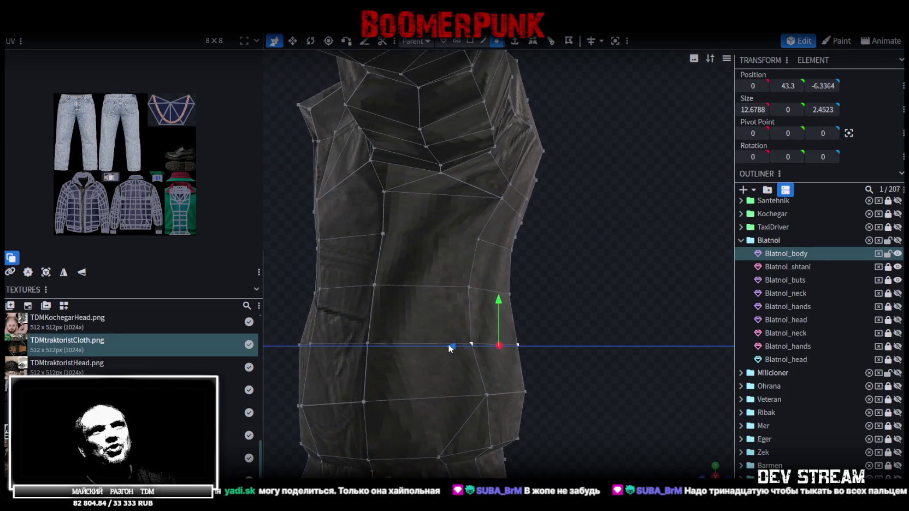
pyautogui.moveTo(538, 355)
pyautogui.mouseDown()
pyautogui.moveTo(555, 361)
pyautogui.moveTo(494, 370)
pyautogui.mouseUp()
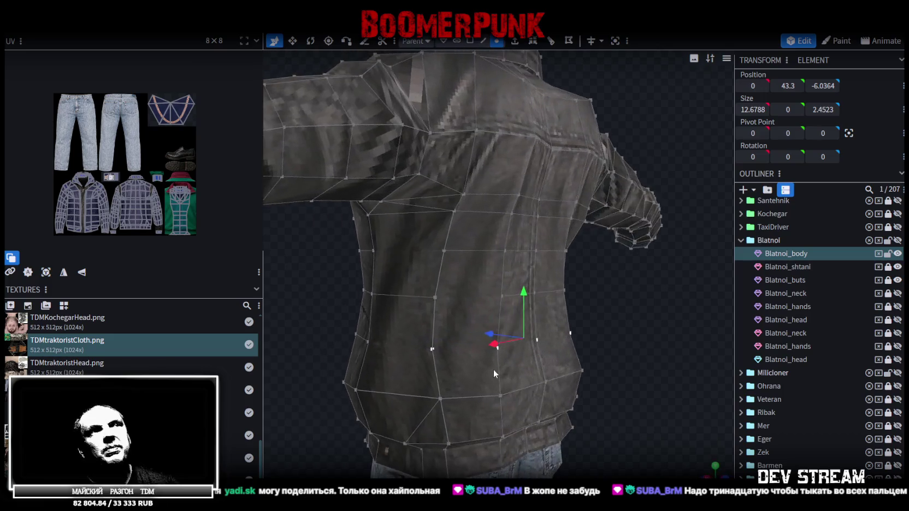
pyautogui.moveTo(661, 362)
pyautogui.mouseDown()
pyautogui.moveTo(576, 302)
pyautogui.moveTo(474, 255)
pyautogui.moveTo(488, 242)
pyautogui.moveTo(535, 340)
pyautogui.moveTo(536, 394)
pyautogui.mouseUp()
pyautogui.click(534, 347)
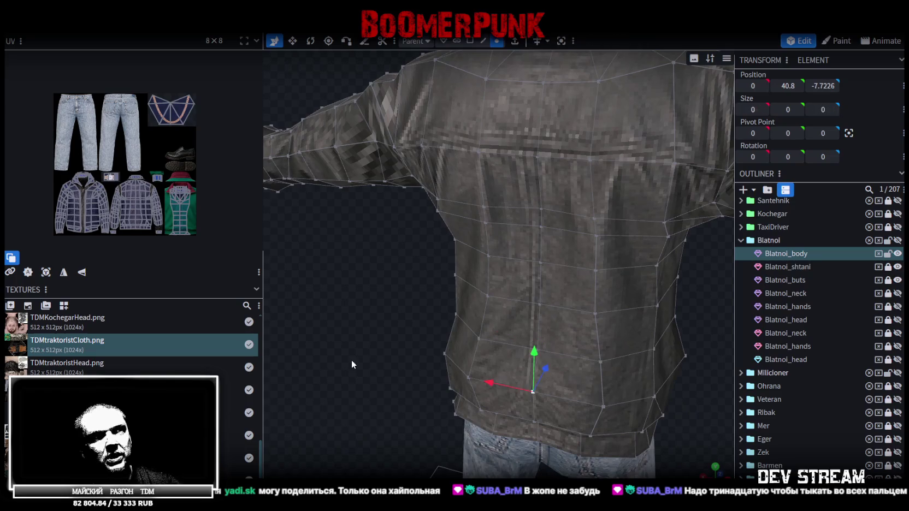
pyautogui.moveTo(352, 359)
pyautogui.mouseDown()
pyautogui.moveTo(497, 323)
pyautogui.moveTo(493, 376)
pyautogui.moveTo(484, 372)
pyautogui.moveTo(613, 374)
pyautogui.moveTo(438, 359)
pyautogui.moveTo(400, 372)
pyautogui.moveTo(410, 381)
pyautogui.mouseUp()
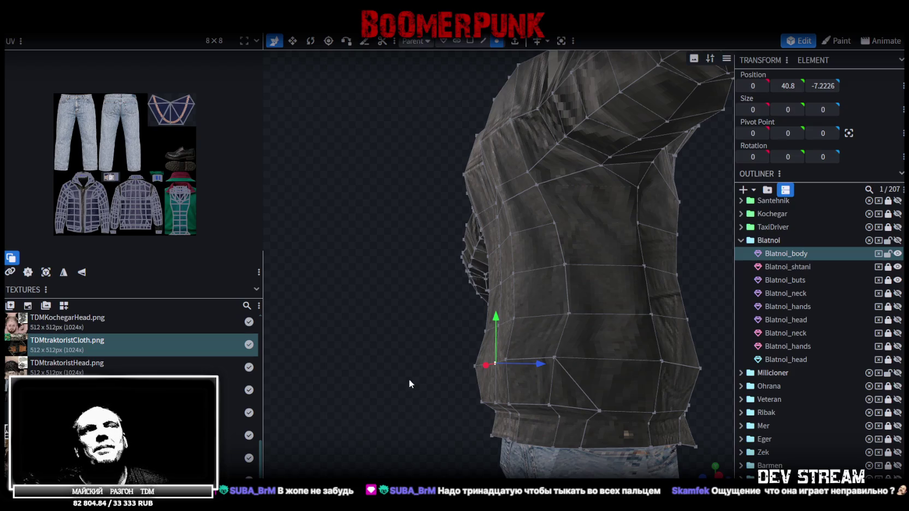
pyautogui.moveTo(426, 379)
pyautogui.mouseDown()
pyautogui.moveTo(433, 370)
pyautogui.moveTo(410, 358)
pyautogui.moveTo(411, 376)
pyautogui.moveTo(526, 409)
pyautogui.moveTo(687, 405)
pyautogui.moveTo(611, 358)
pyautogui.moveTo(611, 370)
pyautogui.mouseUp()
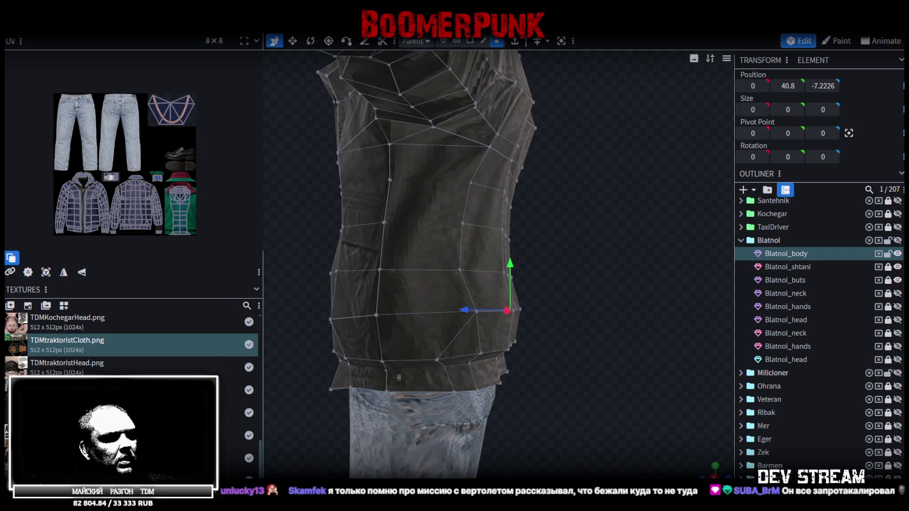
pyautogui.hotkey('alt', 'Tab')
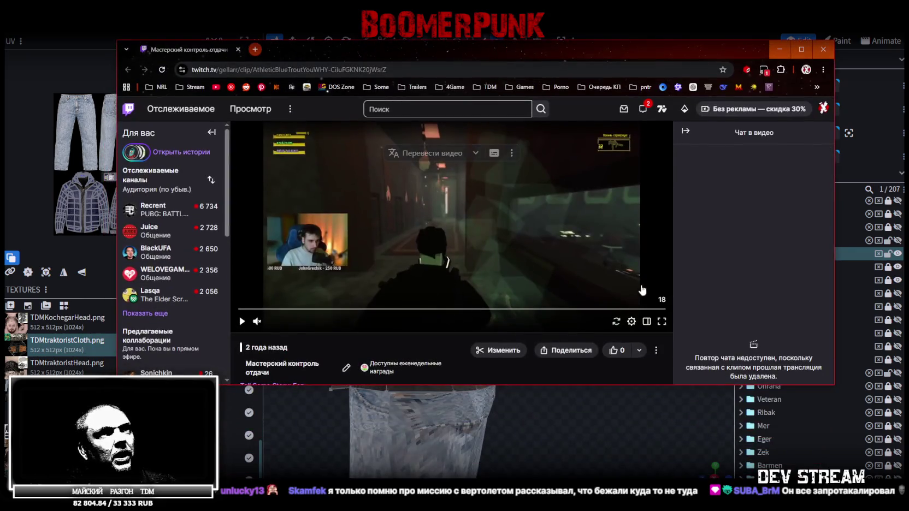
# - Maximise the Twitch window, play the game clip, unmute the site and resume playback
pyautogui.click(801, 49)
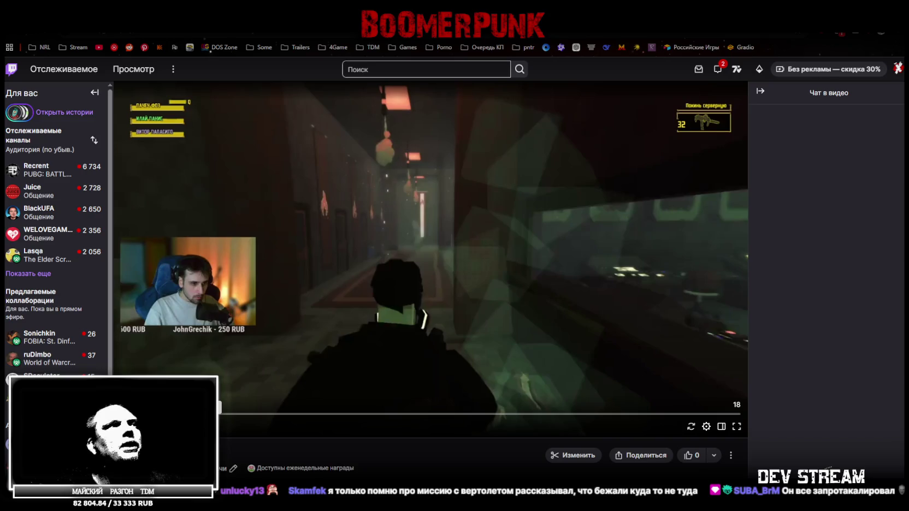
pyautogui.click(219, 407)
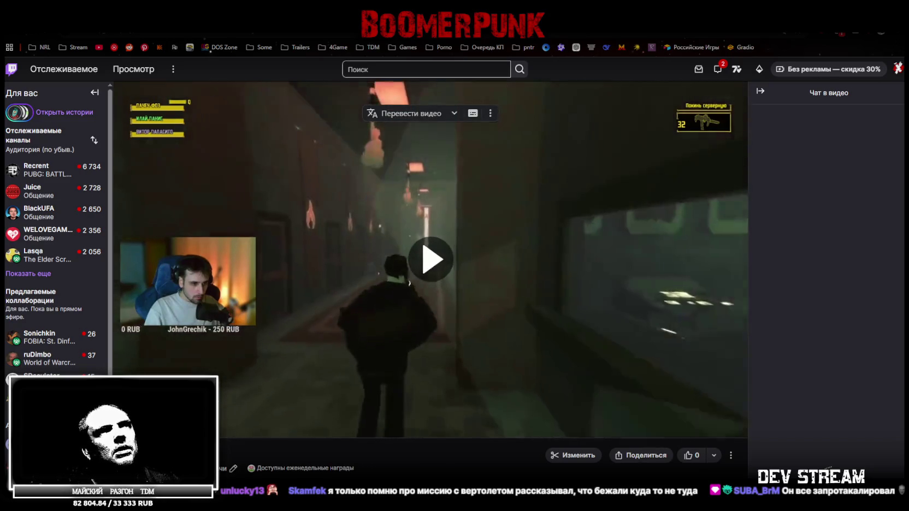
pyautogui.press('space')
pyautogui.rightClick(61, 24)
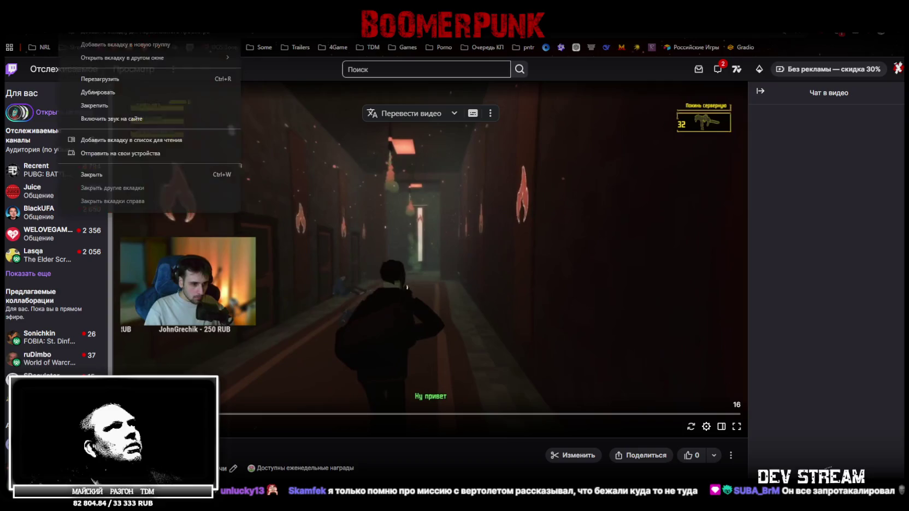
pyautogui.click(110, 119)
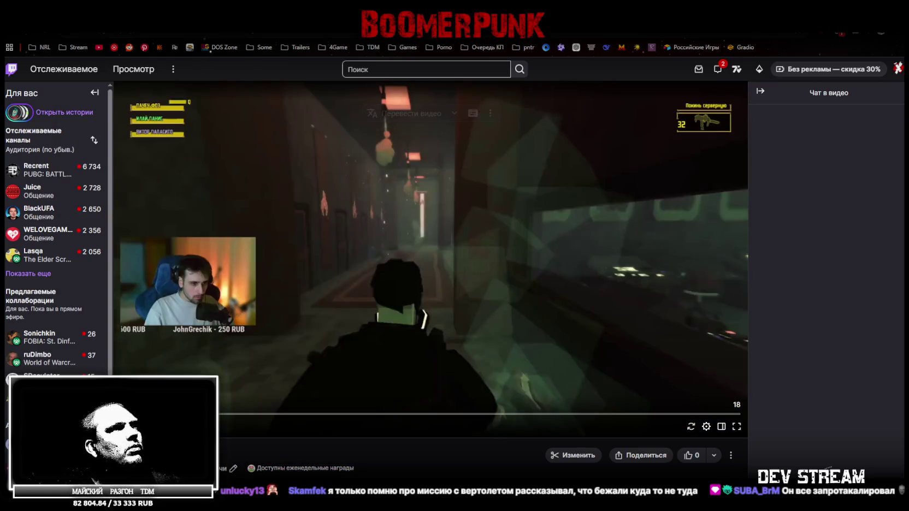
pyautogui.press('space')
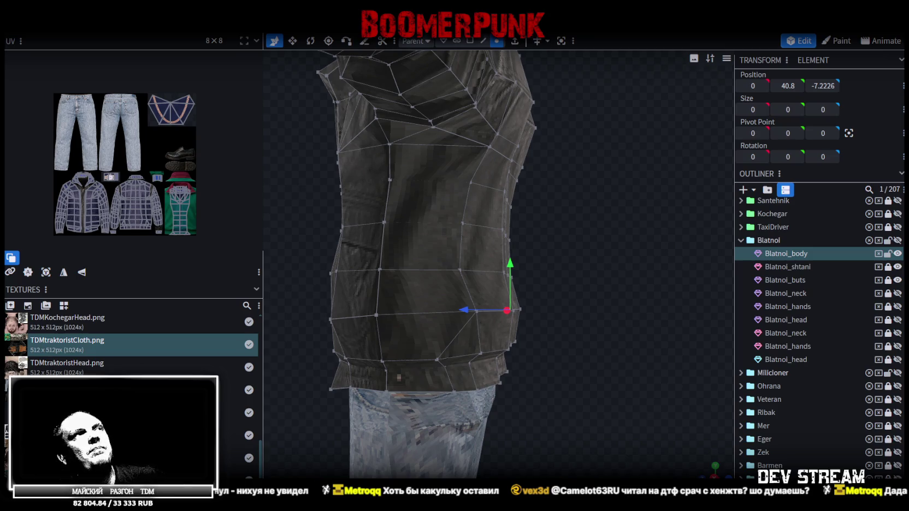
# - Zoom the UV editor onto the gold chain and shift its UVs slightly right, then preview
pyautogui.moveTo(408, 324)
pyautogui.mouseDown()
pyautogui.moveTo(343, 278)
pyautogui.moveTo(510, 349)
pyautogui.mouseUp()
pyautogui.scroll(3, 509, 357)
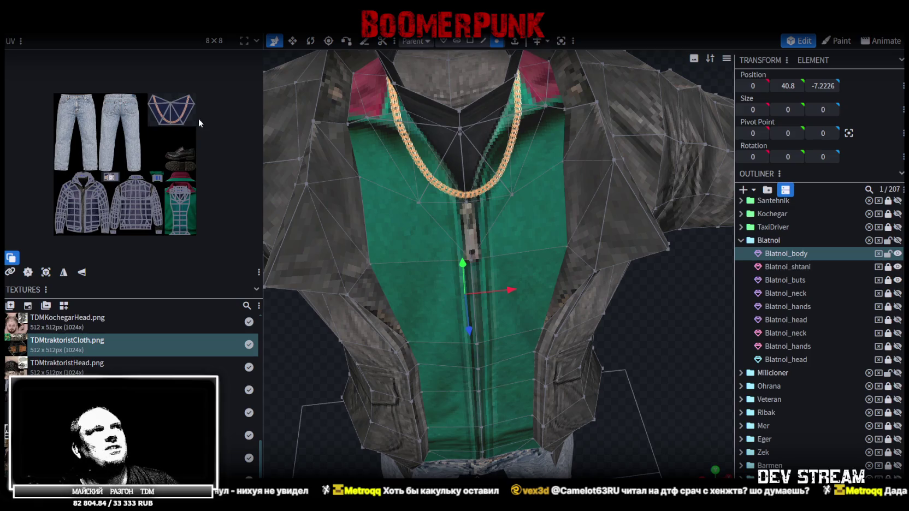
pyautogui.scroll(2, 171, 97)
pyautogui.scroll(1, 171, 98)
pyautogui.scroll(1, 170, 97)
pyautogui.scroll(1, 167, 95)
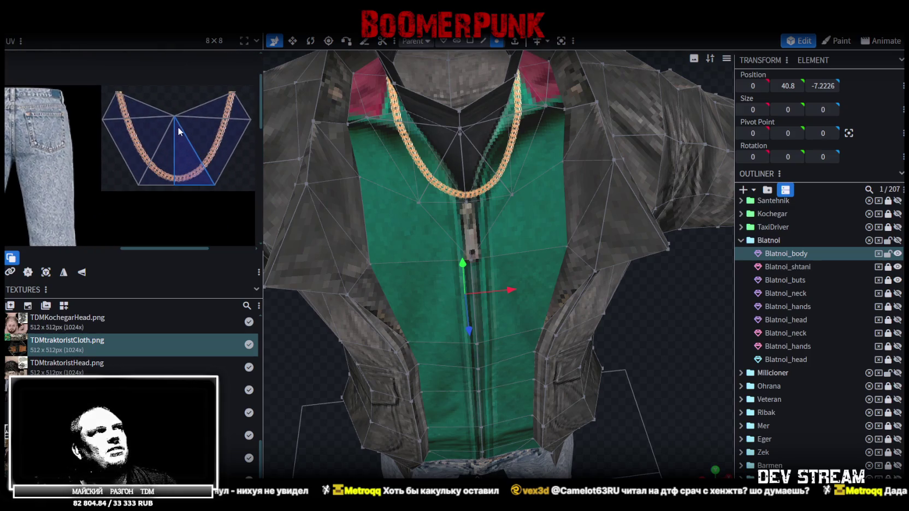
pyautogui.click(167, 99)
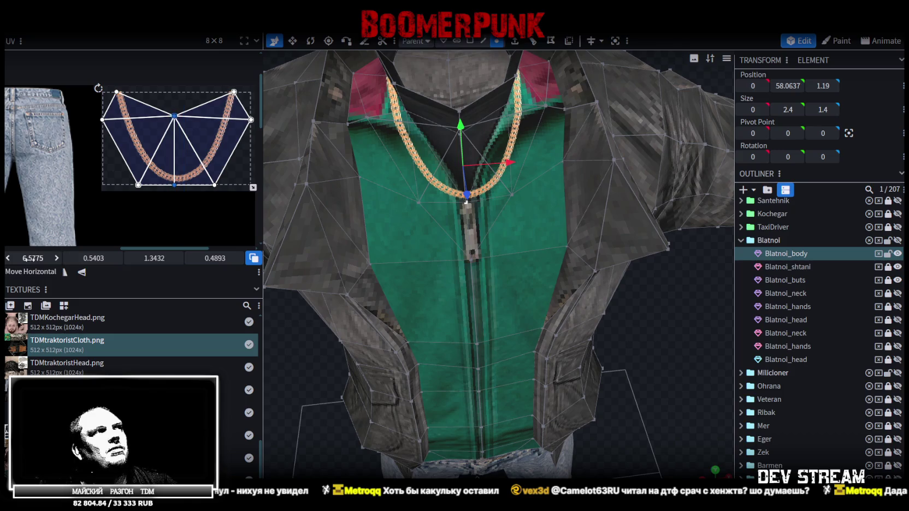
pyautogui.moveTo(33, 259); pyautogui.dragTo(48, 259)
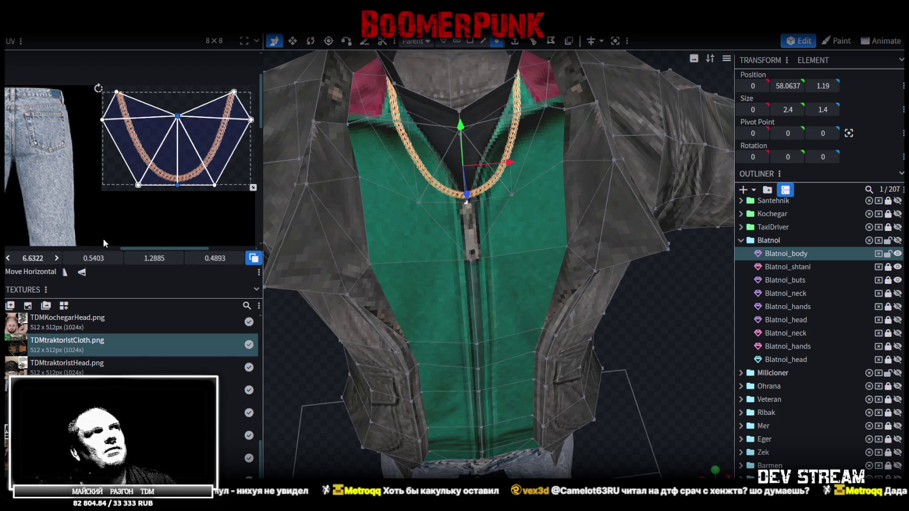
pyautogui.scroll(-3, 811, 325)
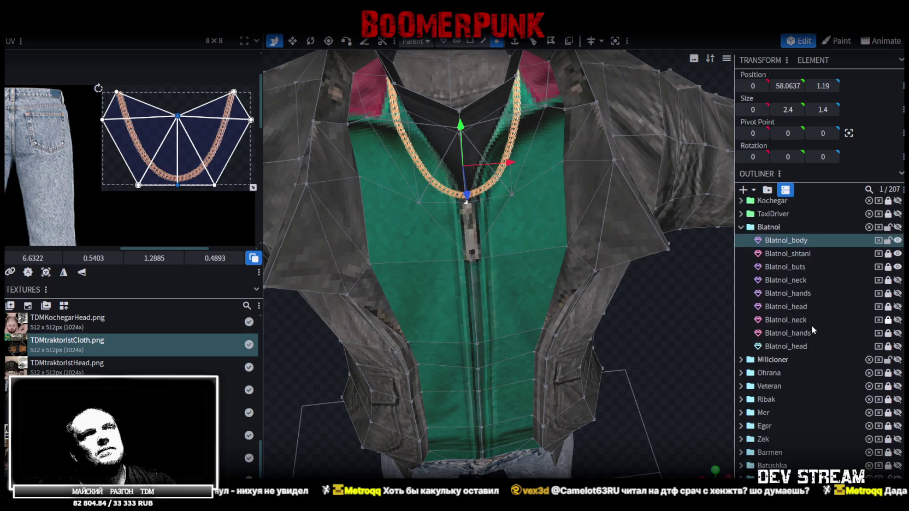
pyautogui.click(680, 340)
pyautogui.scroll(3, 664, 296)
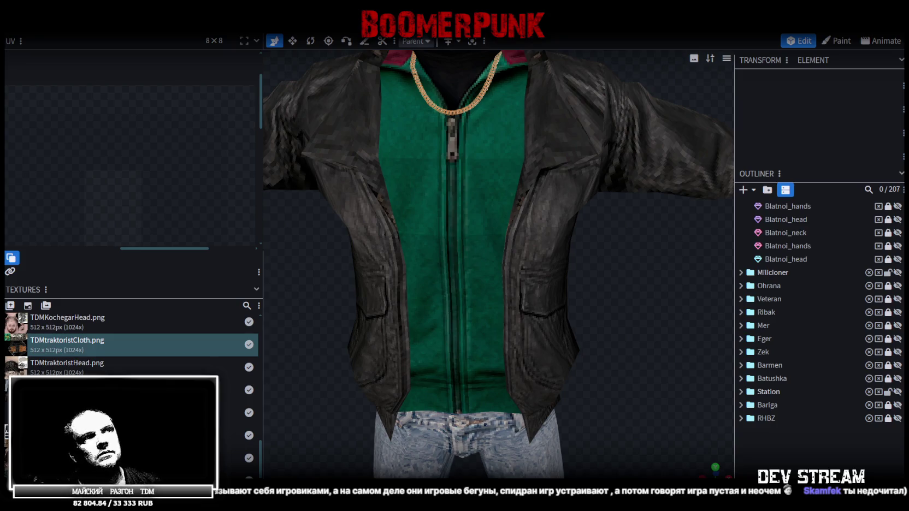
pyautogui.scroll(-3, 591, 267)
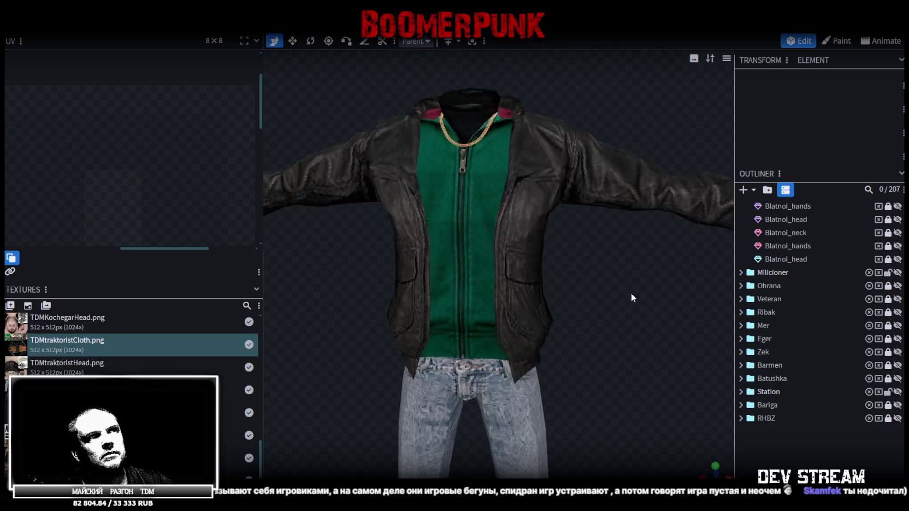
pyautogui.scroll(5, 539, 340)
pyautogui.scroll(2, 539, 339)
pyautogui.click(540, 340)
pyautogui.moveTo(631, 355)
pyautogui.mouseDown()
pyautogui.moveTo(651, 358)
pyautogui.moveTo(672, 329)
pyautogui.moveTo(605, 346)
pyautogui.moveTo(576, 279)
pyautogui.mouseUp()
pyautogui.click(484, 215)
pyautogui.moveTo(563, 245)
pyautogui.mouseDown()
pyautogui.moveTo(581, 335)
pyautogui.moveTo(675, 361)
pyautogui.moveTo(678, 378)
pyautogui.moveTo(580, 346)
pyautogui.moveTo(648, 343)
pyautogui.moveTo(658, 332)
pyautogui.moveTo(633, 320)
pyautogui.mouseUp()
pyautogui.click(627, 310)
pyautogui.keyDown('shift'); pyautogui.click(503, 318); pyautogui.keyUp('shift')
pyautogui.moveTo(671, 373)
pyautogui.mouseDown()
pyautogui.moveTo(467, 338)
pyautogui.moveTo(343, 452)
pyautogui.moveTo(481, 365)
pyautogui.moveTo(443, 371)
pyautogui.moveTo(432, 324)
pyautogui.moveTo(527, 330)
pyautogui.mouseUp()
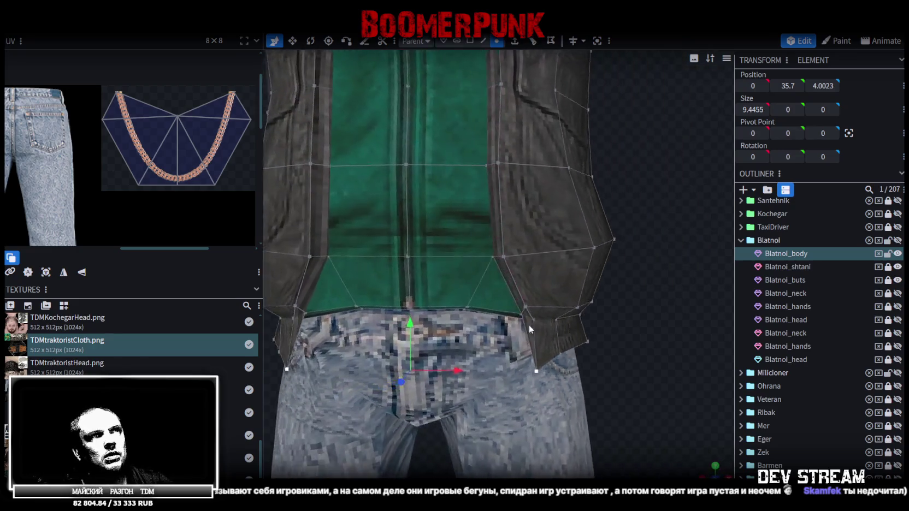
pyautogui.scroll(-2, 527, 325)
pyautogui.scroll(-2, 548, 337)
pyautogui.scroll(-3, 565, 308)
pyautogui.moveTo(598, 324)
pyautogui.mouseDown()
pyautogui.moveTo(535, 346)
pyautogui.moveTo(614, 309)
pyautogui.mouseUp()
pyautogui.hotkey('ctrl', 's')
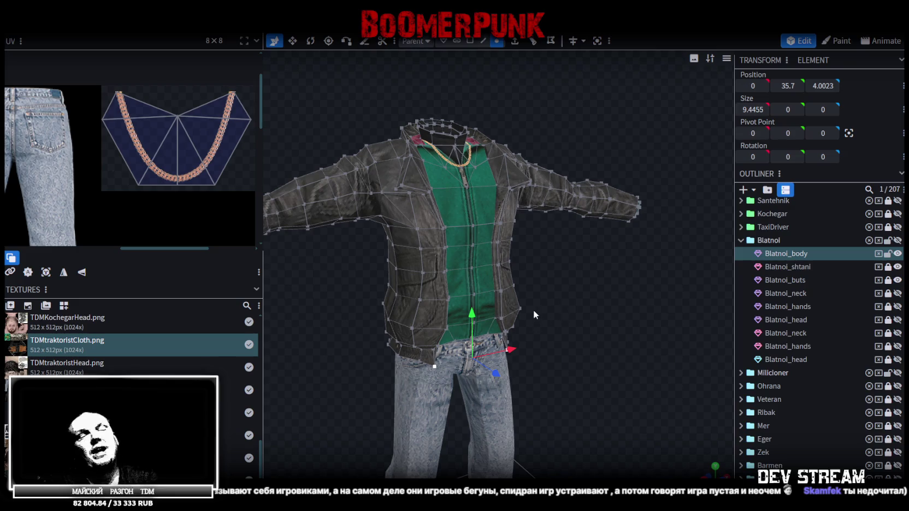
pyautogui.scroll(2, 571, 291)
pyautogui.moveTo(571, 291)
pyautogui.mouseDown()
pyautogui.moveTo(475, 289)
pyautogui.moveTo(436, 251)
pyautogui.moveTo(680, 209)
pyautogui.moveTo(649, 212)
pyautogui.mouseUp()
pyautogui.click(573, 211)
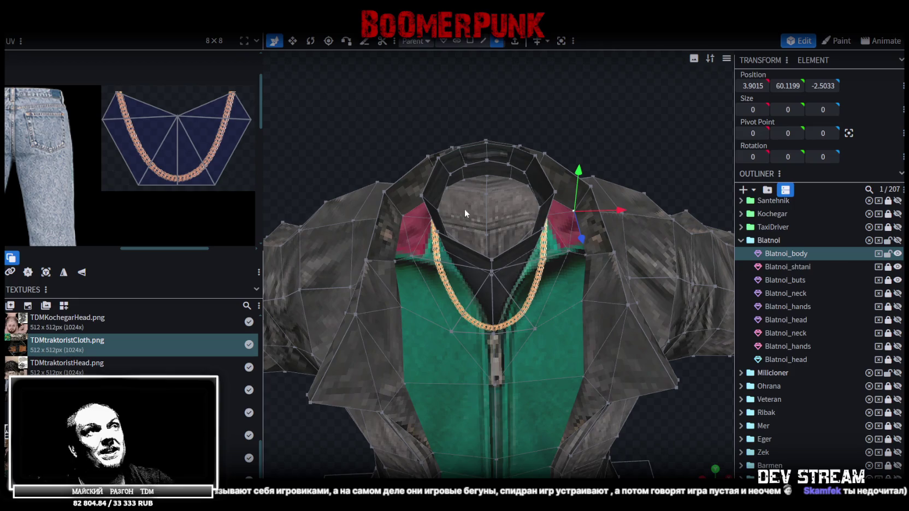
pyautogui.keyDown('shift'); pyautogui.click(409, 214); pyautogui.keyUp('shift')
pyautogui.press('s')
pyautogui.moveTo(537, 214); pyautogui.dragTo(529, 218)
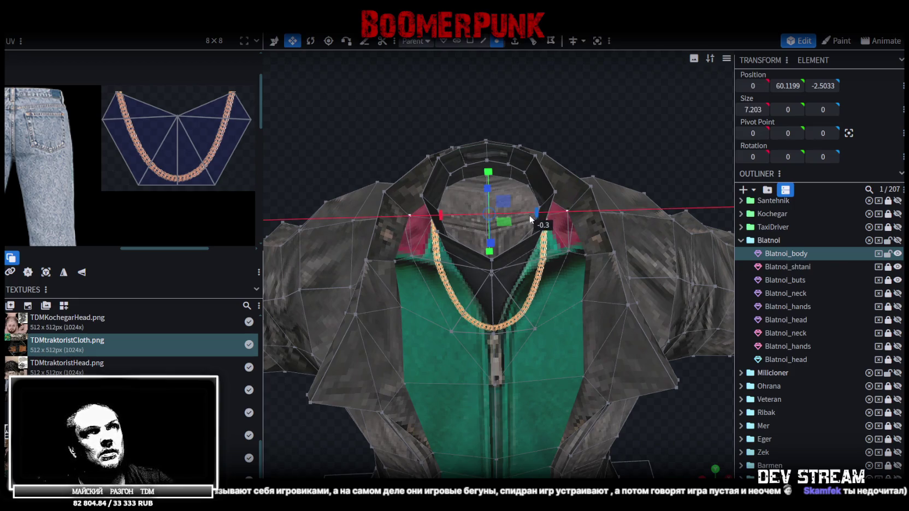
pyautogui.scroll(-3, 530, 219)
pyautogui.scroll(-3, 809, 327)
pyautogui.click(676, 315)
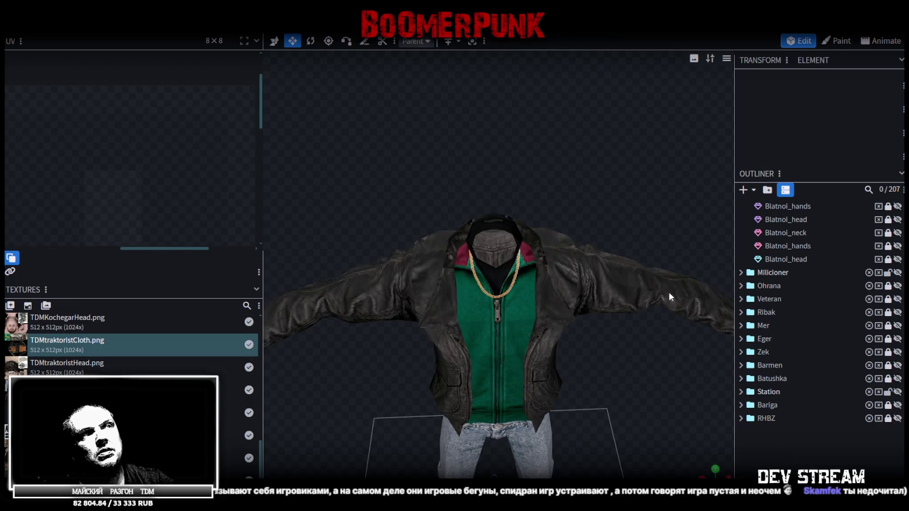
pyautogui.hotkey('ctrl', 's')
pyautogui.moveTo(546, 186)
pyautogui.mouseDown()
pyautogui.moveTo(590, 216)
pyautogui.moveTo(581, 218)
pyautogui.mouseUp()
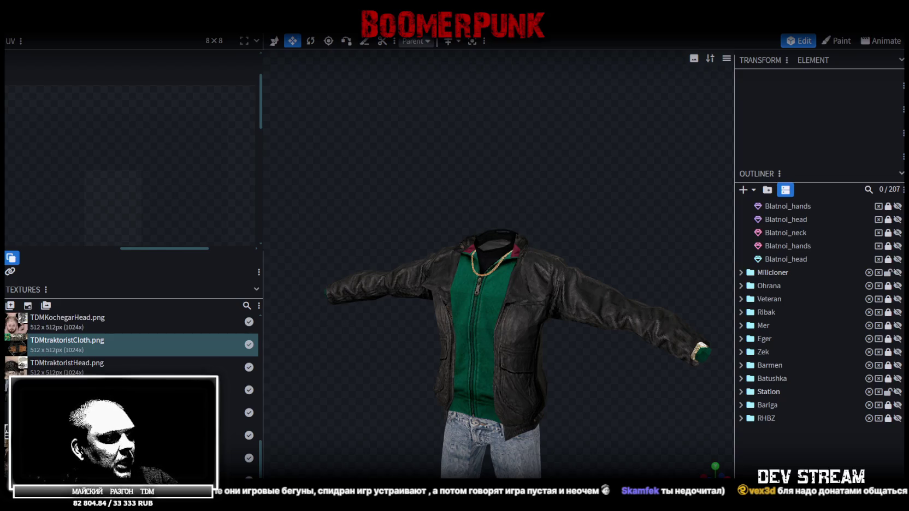
pyautogui.press('super+d')
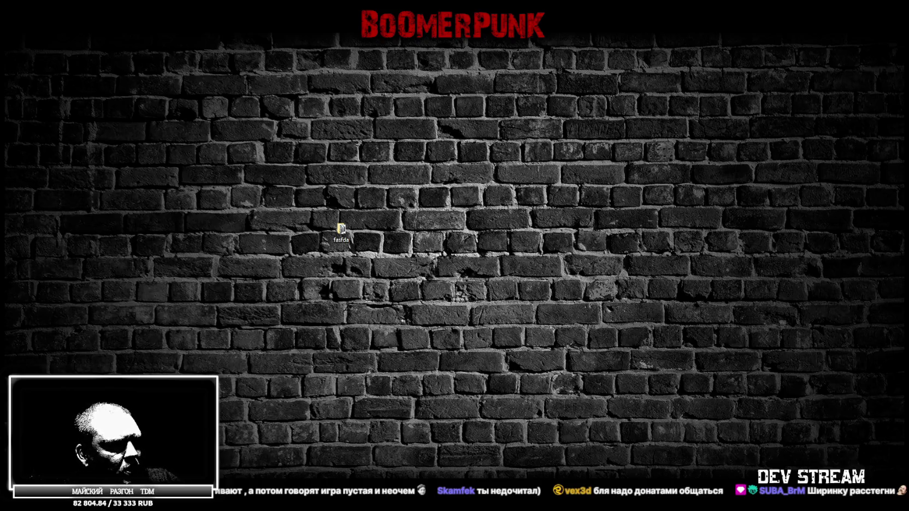
pyautogui.press('super+d')
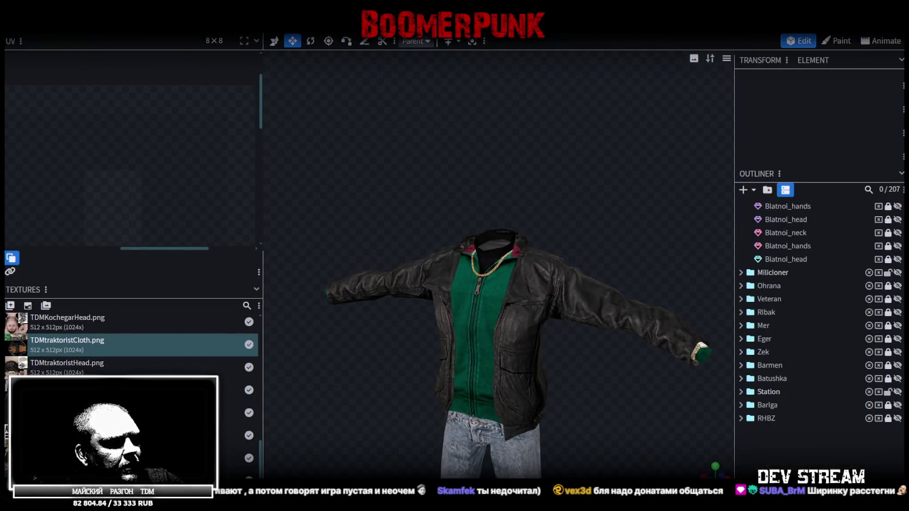
pyautogui.press('super+d')
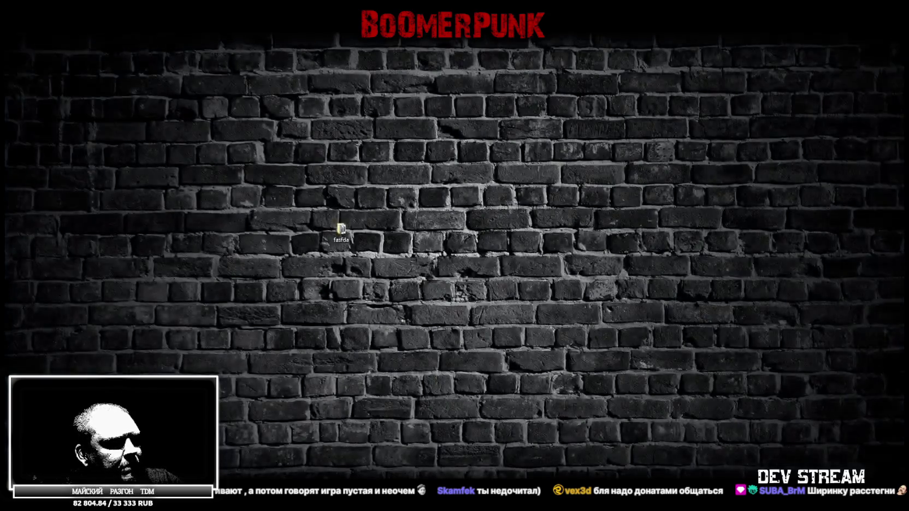
pyautogui.press('super+d')
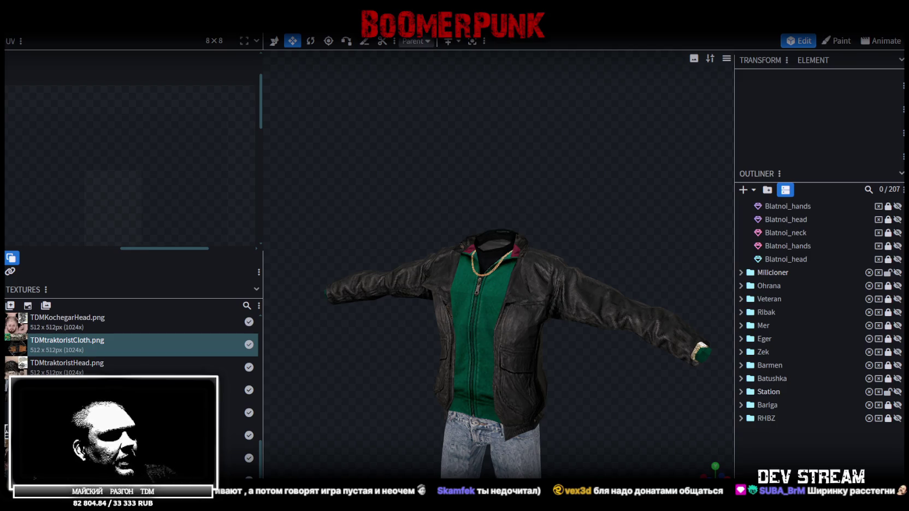
pyautogui.hotkey('alt', 'Tab')
pyautogui.click(307, 37)
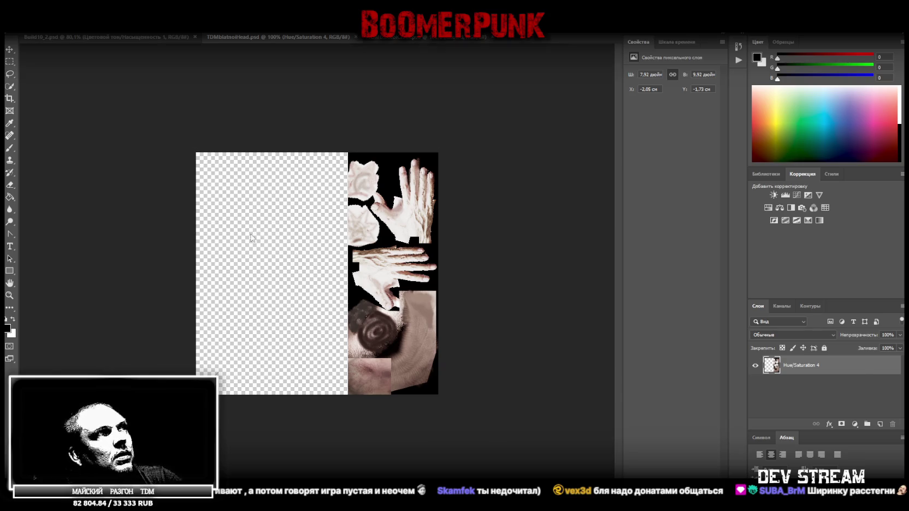
# - Place the bald mustached head reference in TDMblatnoiHead.psd, stretched wider and moved down
pyautogui.moveTo(254, 229); pyautogui.dragTo(344, 257)
pyautogui.moveTo(438, 273); pyautogui.dragTo(573, 296)
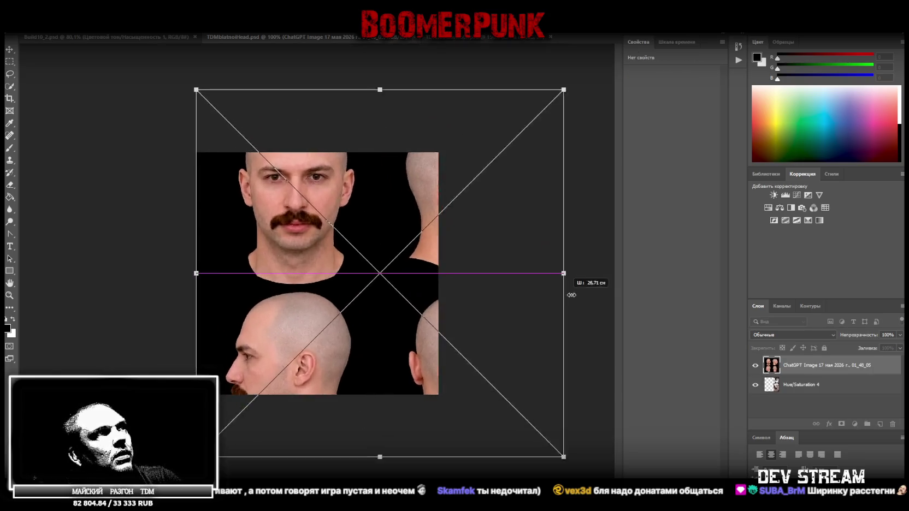
pyautogui.moveTo(365, 188); pyautogui.dragTo(369, 267)
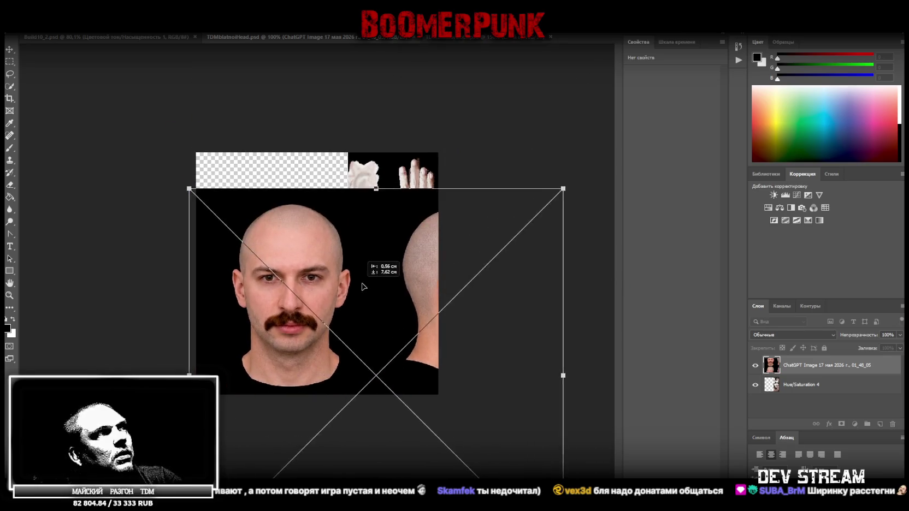
pyautogui.click(10, 61)
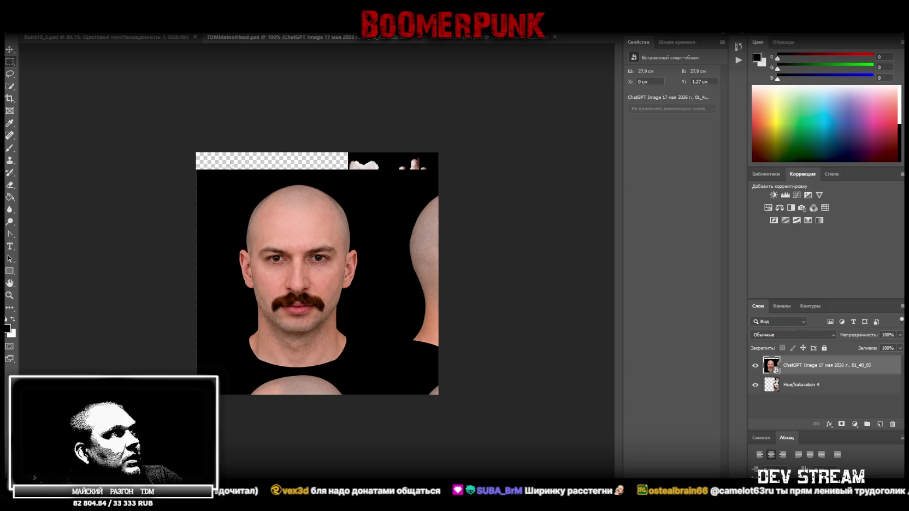
# - Marquee the front face, copy it to a new layer, and hide Слой 1
pyautogui.moveTo(235, 162); pyautogui.dragTo(358, 369)
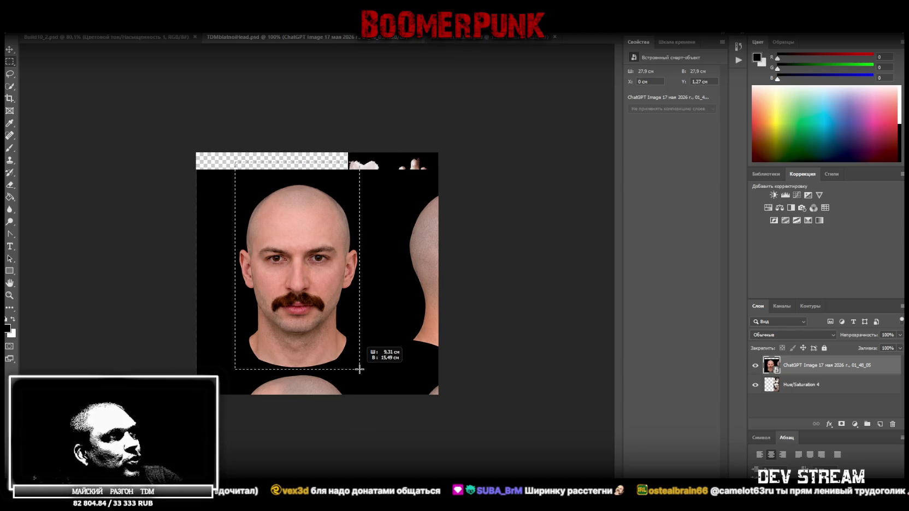
pyautogui.moveTo(358, 369); pyautogui.dragTo(357, 369)
pyautogui.keyDown('shift'); pyautogui.moveTo(214, 167); pyautogui.dragTo(243, 377); pyautogui.keyUp('shift')
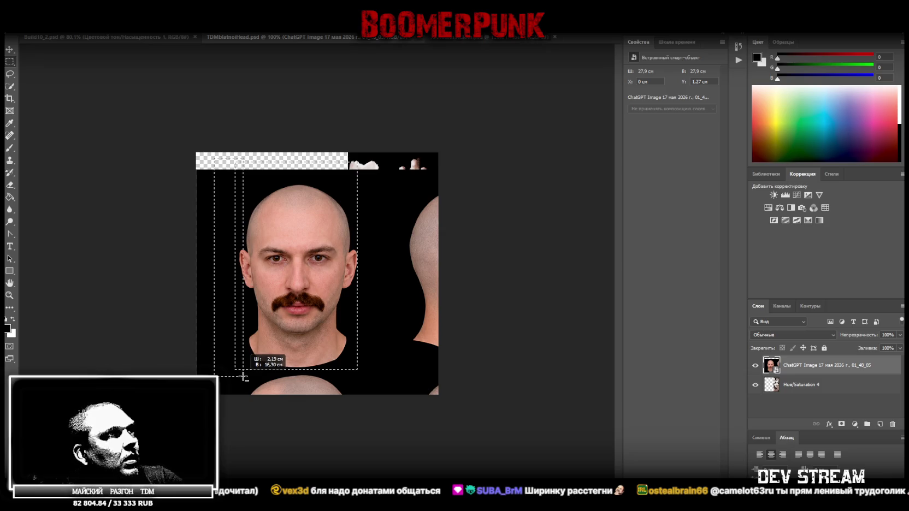
pyautogui.keyDown('alt'); pyautogui.moveTo(243, 376); pyautogui.dragTo(244, 376); pyautogui.keyUp('alt')
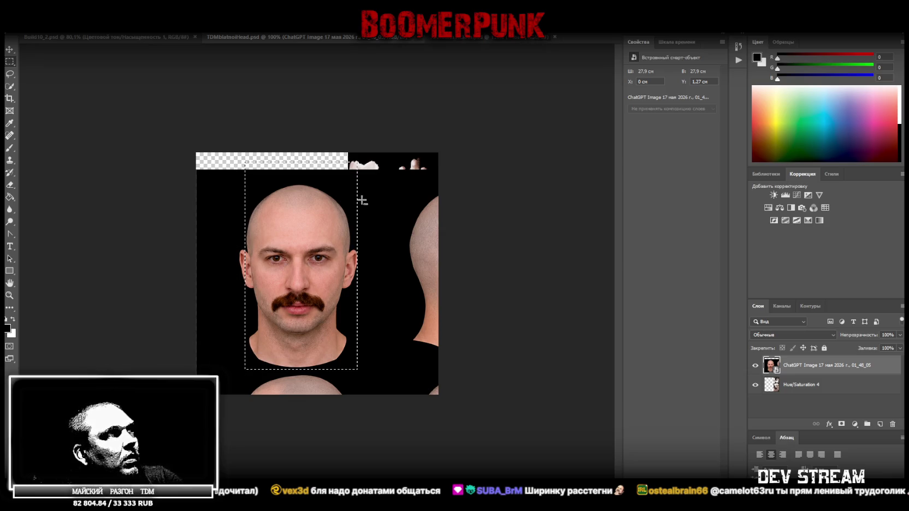
pyautogui.keyDown('alt'); pyautogui.moveTo(381, 160); pyautogui.dragTo(350, 379); pyautogui.keyUp('alt')
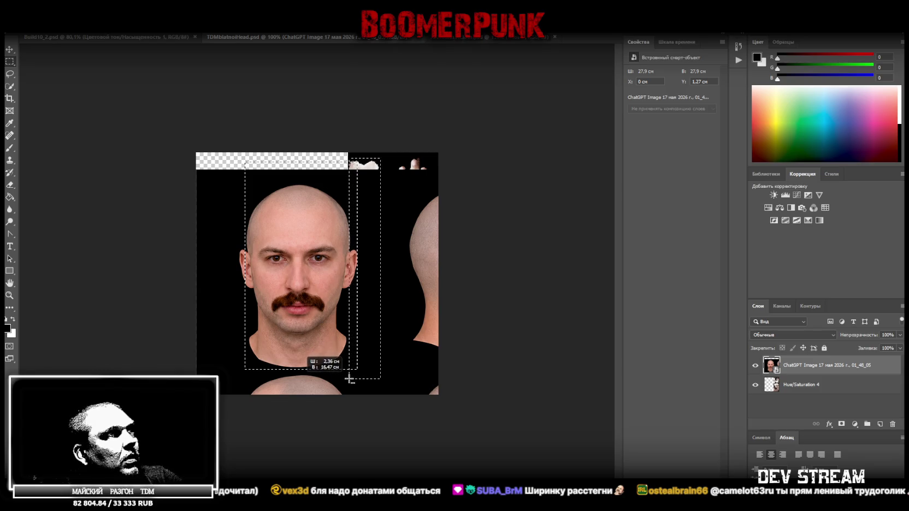
pyautogui.rightClick(355, 335)
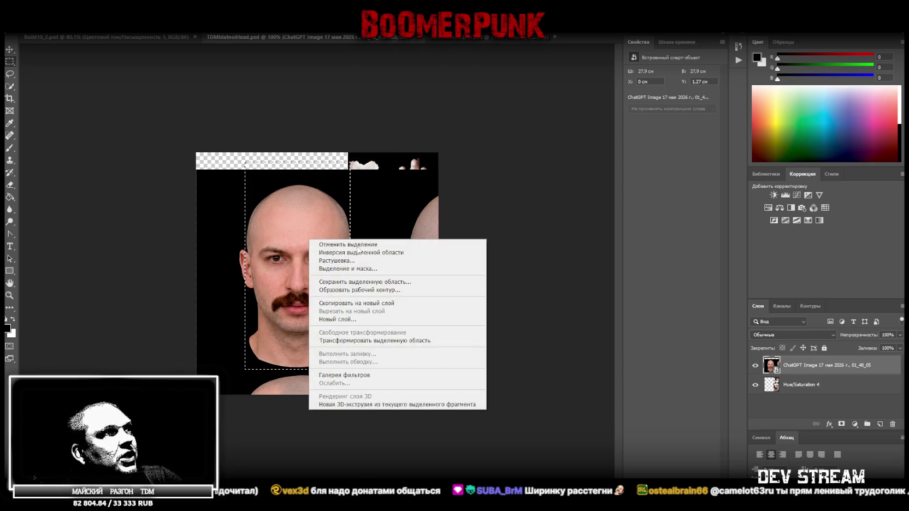
pyautogui.click(366, 303)
pyautogui.click(755, 366)
# - Shift the head reference image up and left to expose its profile
pyautogui.click(814, 389)
pyautogui.hotkey('ctrl', 't')
pyautogui.moveTo(428, 266)
pyautogui.mouseDown()
pyautogui.moveTo(363, 245)
pyautogui.moveTo(283, 246)
pyautogui.moveTo(271, 238)
pyautogui.mouseUp()
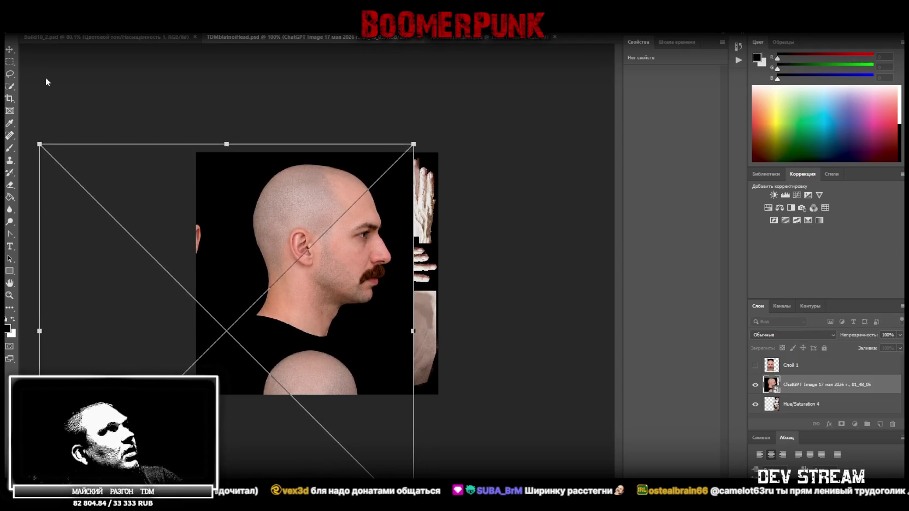
# - Copy the right-facing head profile onto a new layer, Слой 2, and hide it
pyautogui.click(9, 61)
pyautogui.moveTo(236, 339)
pyautogui.mouseDown()
pyautogui.moveTo(385, 225)
pyautogui.moveTo(379, 157)
pyautogui.mouseUp()
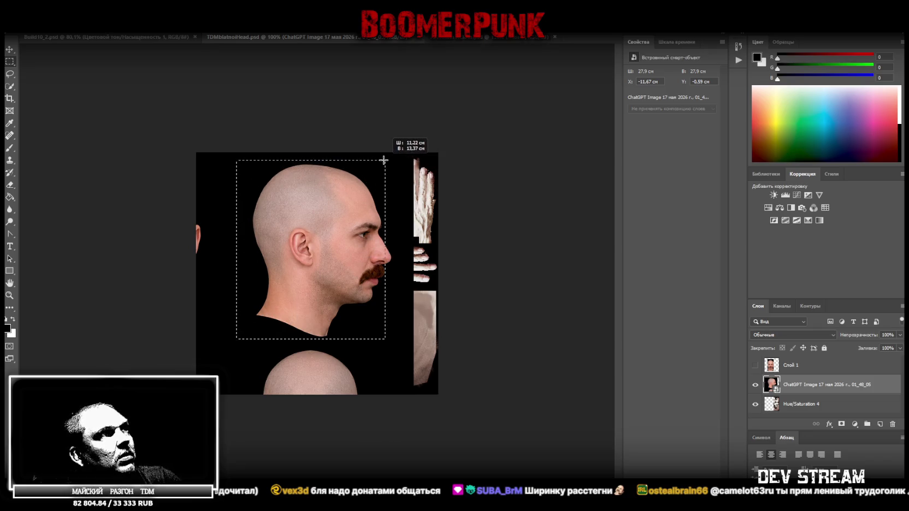
pyautogui.moveTo(380, 158); pyautogui.dragTo(250, 339)
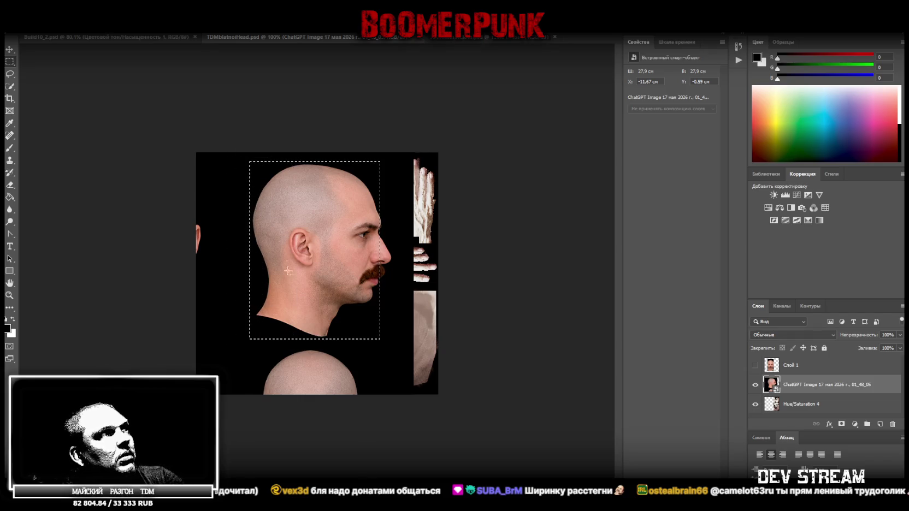
pyautogui.rightClick(293, 247)
pyautogui.click(404, 310)
pyautogui.click(755, 385)
# - Shift the reference image and copy the left-facing profile onto new layer Слой 3
pyautogui.click(800, 404)
pyautogui.hotkey('ctrl', 't')
pyautogui.moveTo(314, 282); pyautogui.dragTo(398, 234)
pyautogui.click(9, 61)
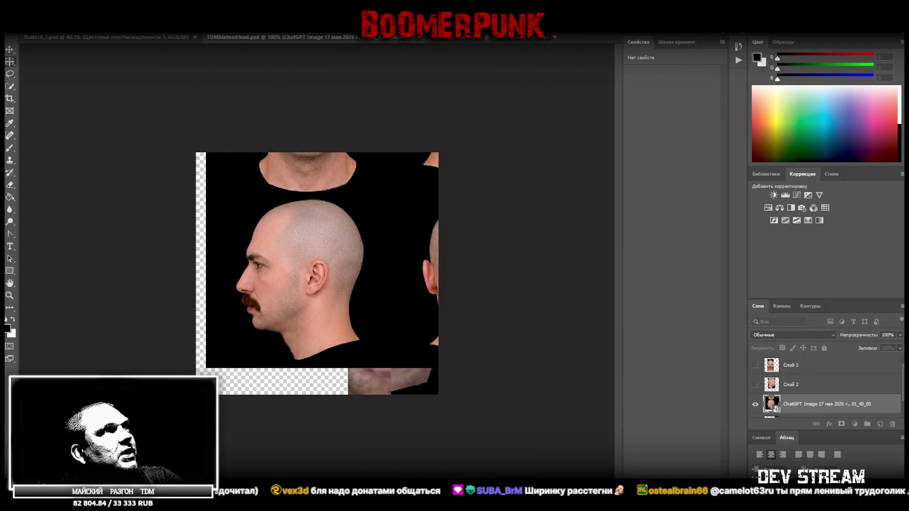
pyautogui.moveTo(365, 195); pyautogui.dragTo(247, 360)
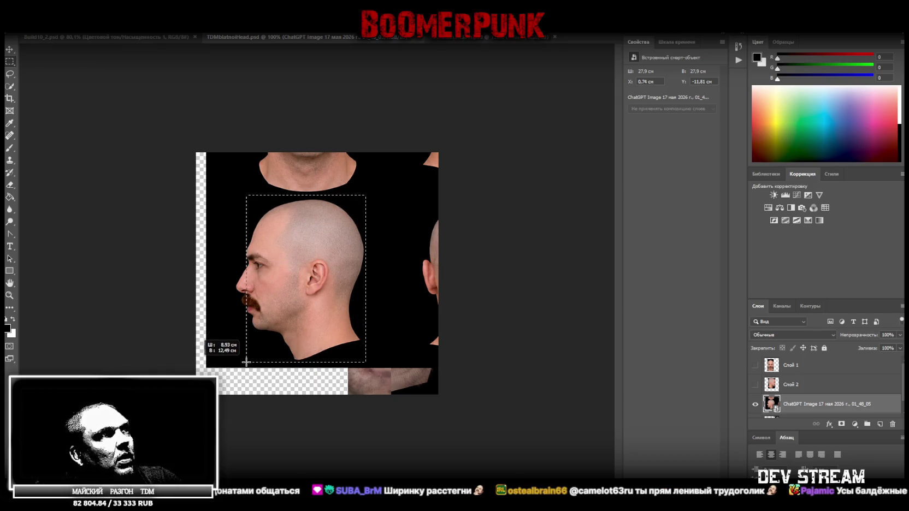
pyautogui.keyDown('shift'); pyautogui.moveTo(229, 182); pyautogui.dragTo(389, 198); pyautogui.keyUp('shift')
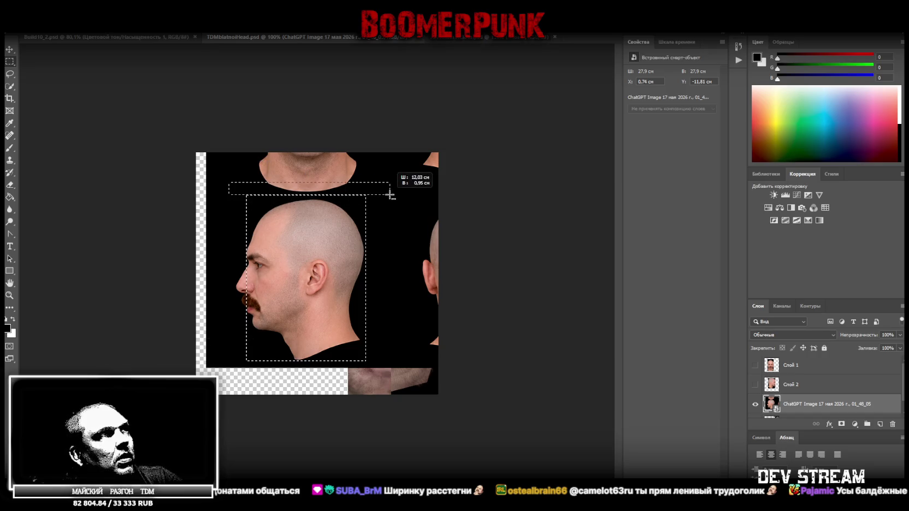
pyautogui.rightClick(289, 252)
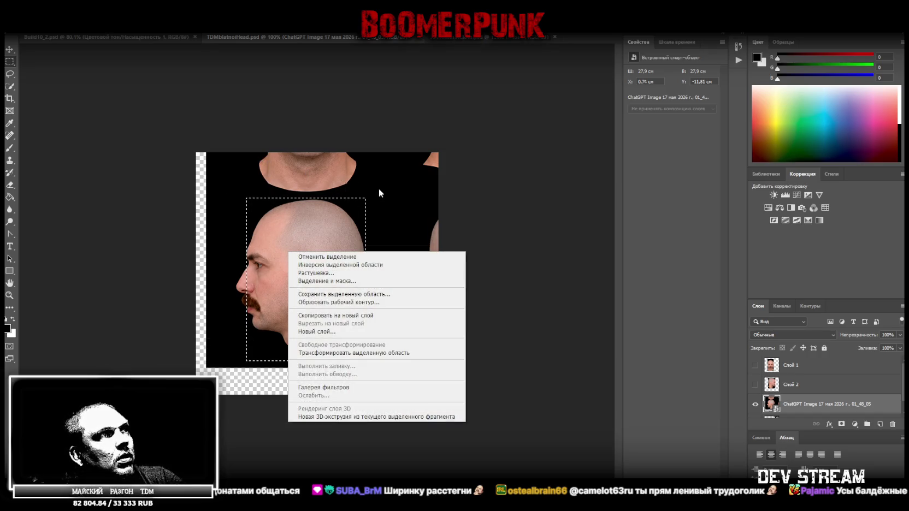
pyautogui.click(327, 317)
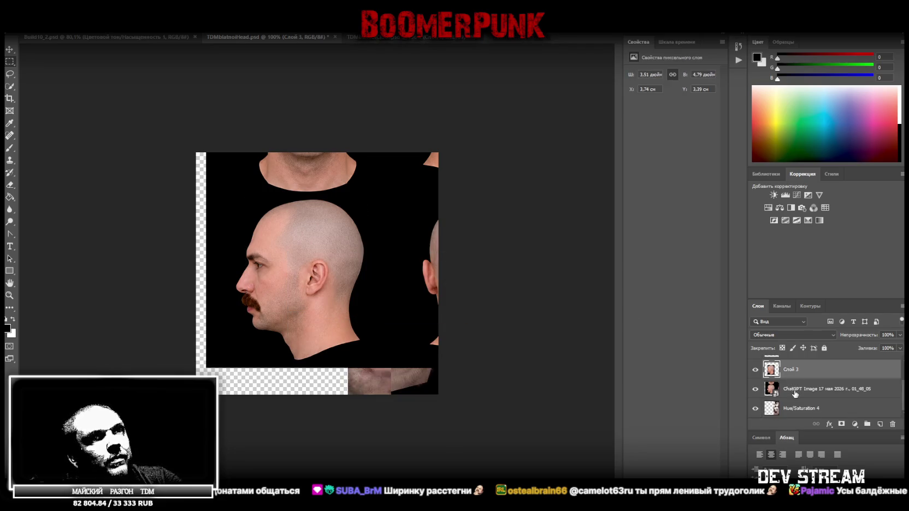
pyautogui.hotkey('ctrl', 't')
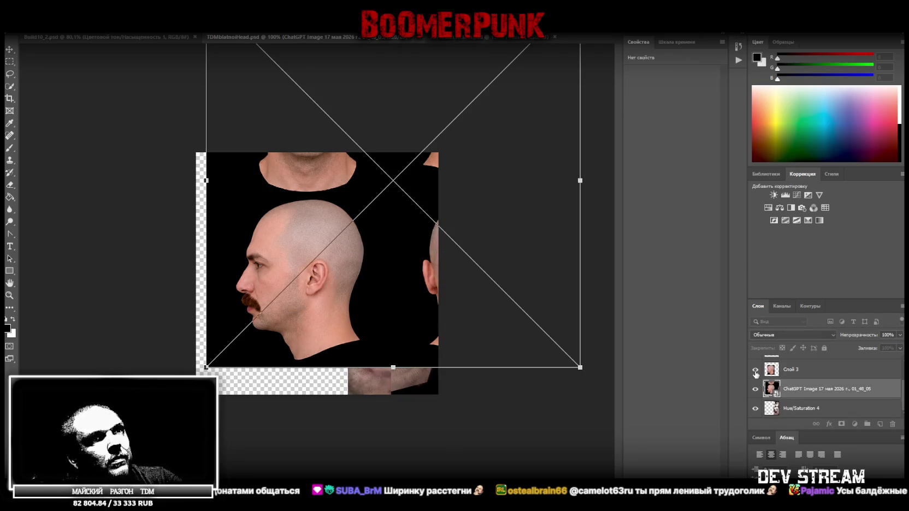
# - Hide Слой 3, move the reference left, and copy the back of the head onto Слой 4
pyautogui.click(755, 369)
pyautogui.hotkey('ctrl', 't')
pyautogui.moveTo(404, 265); pyautogui.dragTo(248, 276)
pyautogui.click(9, 61)
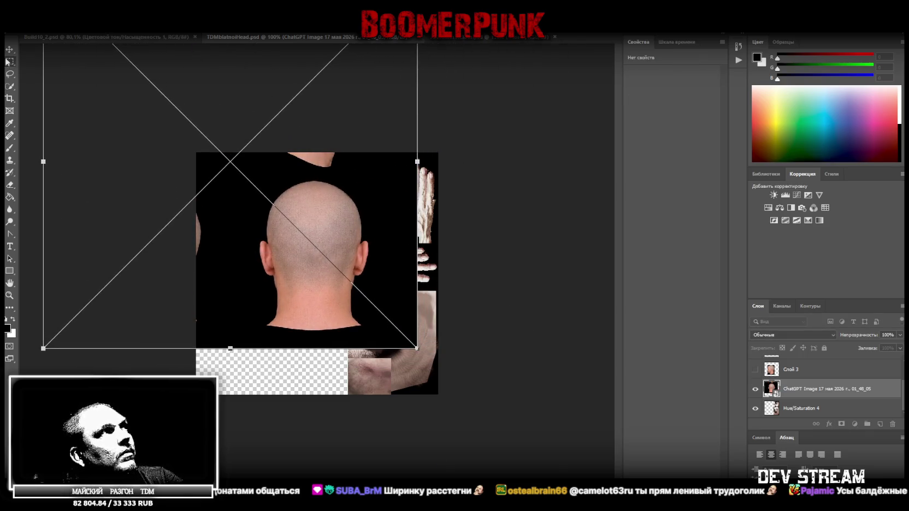
pyautogui.moveTo(331, 301); pyautogui.dragTo(370, 332)
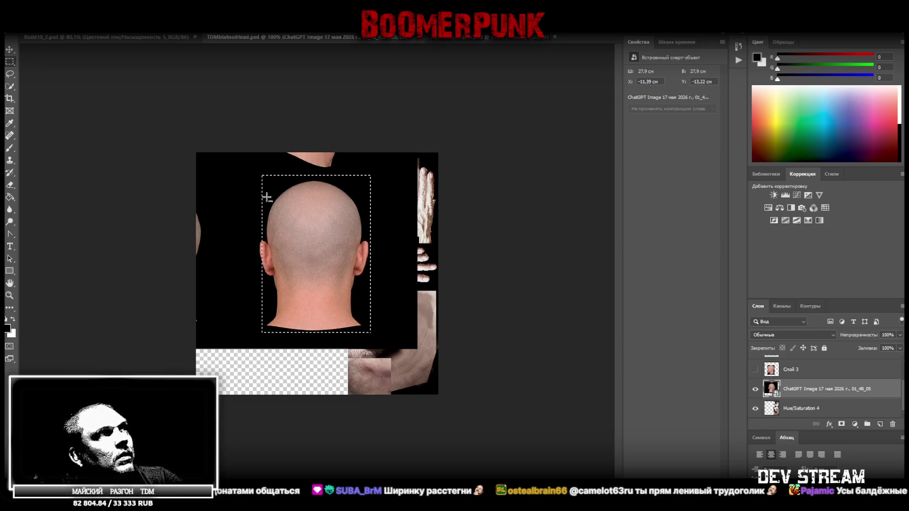
pyautogui.moveTo(284, 165)
pyautogui.keyDown('shift'); pyautogui.mouseDown()
pyautogui.moveTo(232, 304)
pyautogui.moveTo(244, 339)
pyautogui.moveTo(403, 332)
pyautogui.mouseUp(); pyautogui.keyUp('shift')
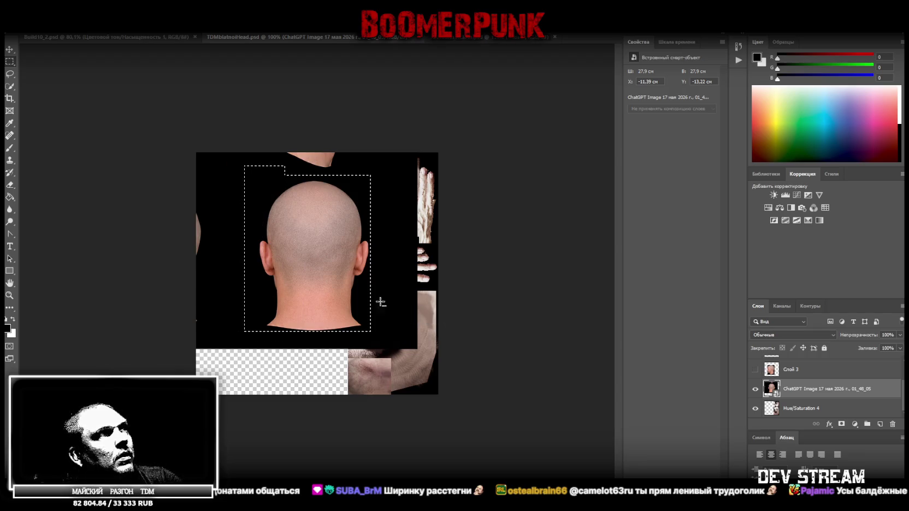
pyautogui.moveTo(236, 158)
pyautogui.keyDown('alt'); pyautogui.mouseDown()
pyautogui.moveTo(390, 179)
pyautogui.moveTo(370, 332)
pyautogui.mouseUp(); pyautogui.keyUp('alt')
pyautogui.moveTo(228, 162)
pyautogui.keyDown('alt'); pyautogui.mouseDown()
pyautogui.moveTo(245, 327)
pyautogui.moveTo(258, 343)
pyautogui.mouseUp(); pyautogui.keyUp('alt')
pyautogui.rightClick(285, 255)
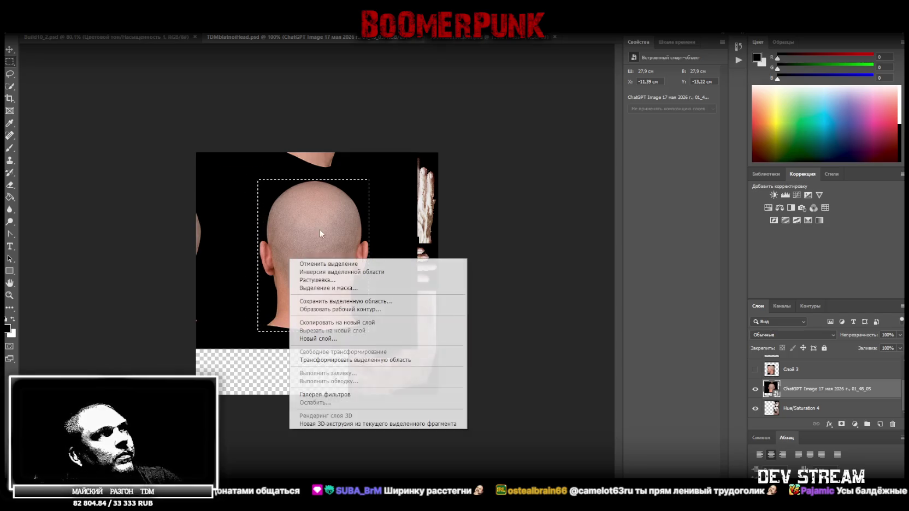
pyautogui.click(353, 323)
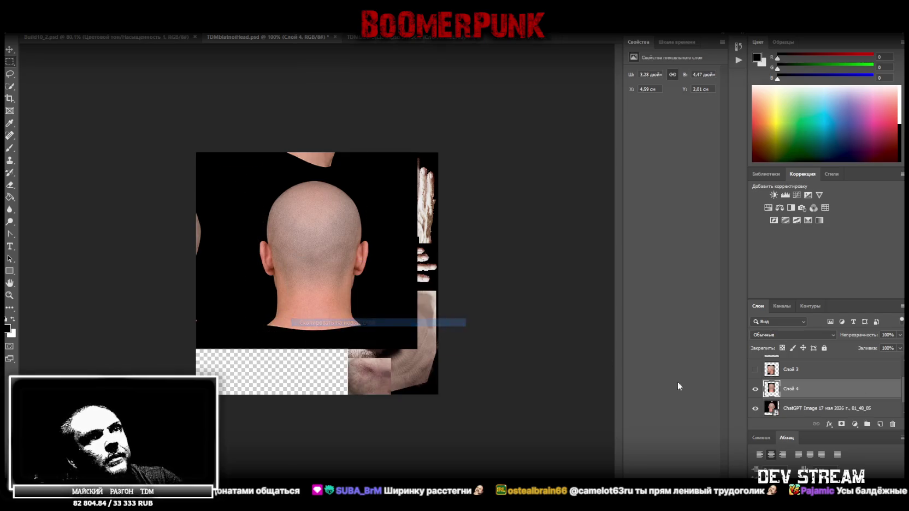
# - Delete the ChatGPT source image layer
pyautogui.click(803, 408)
pyautogui.press('Delete')
pyautogui.scroll(2, 808, 383)
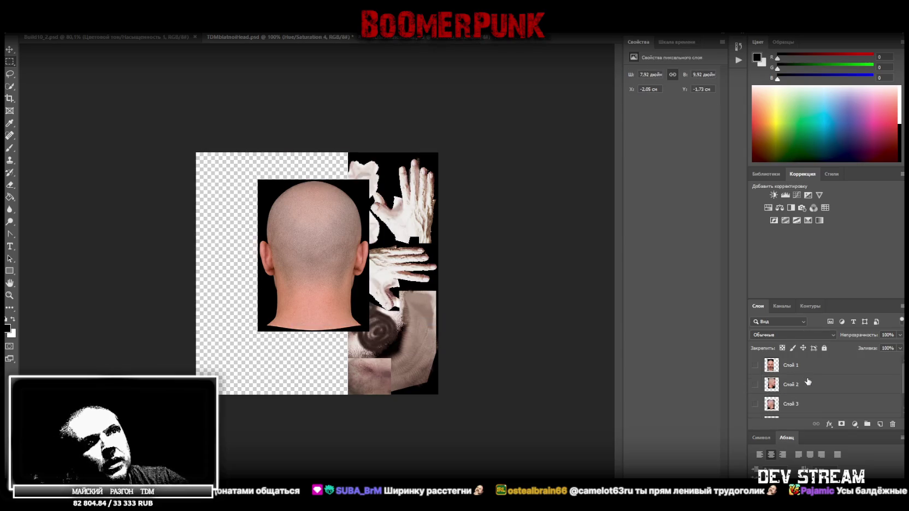
pyautogui.click(776, 369)
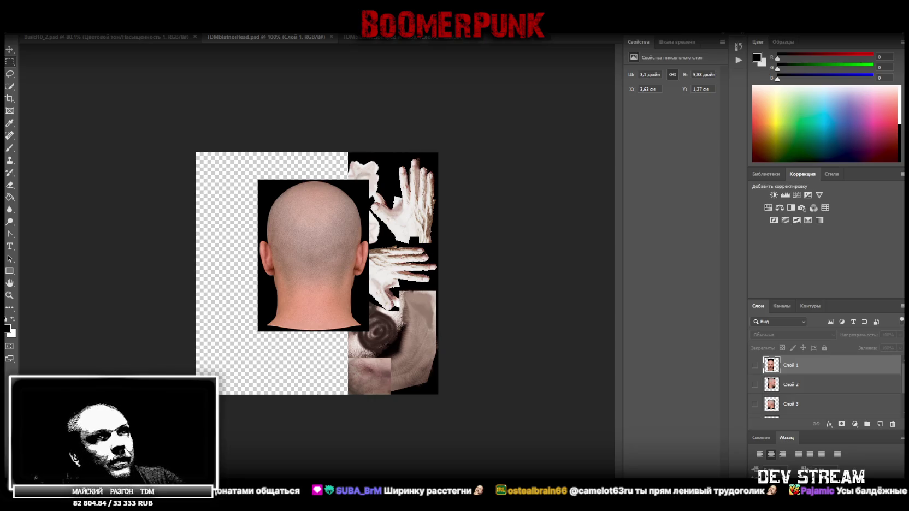
pyautogui.scroll(-2, 829, 380)
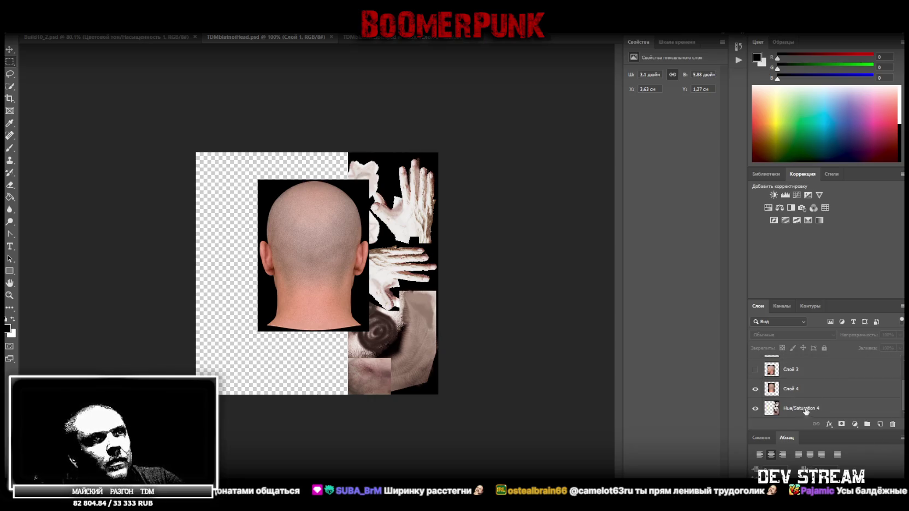
pyautogui.click(821, 411)
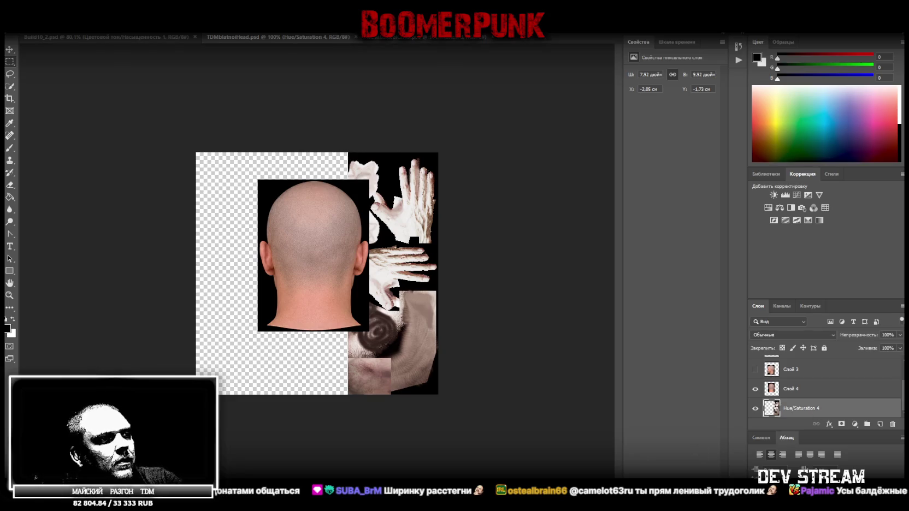
# - Place the TDMbandos1Head image into the document and zoom in on the hands
pyautogui.moveTo(300, 331); pyautogui.dragTo(294, 337)
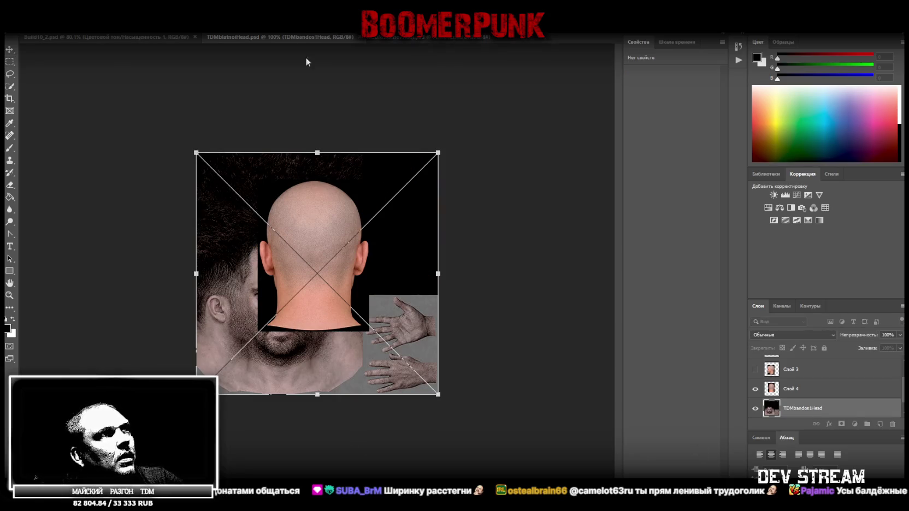
pyautogui.press('Return')
pyautogui.click(9, 295)
pyautogui.moveTo(511, 395)
pyautogui.mouseDown()
pyautogui.moveTo(537, 388)
pyautogui.moveTo(543, 411)
pyautogui.mouseUp()
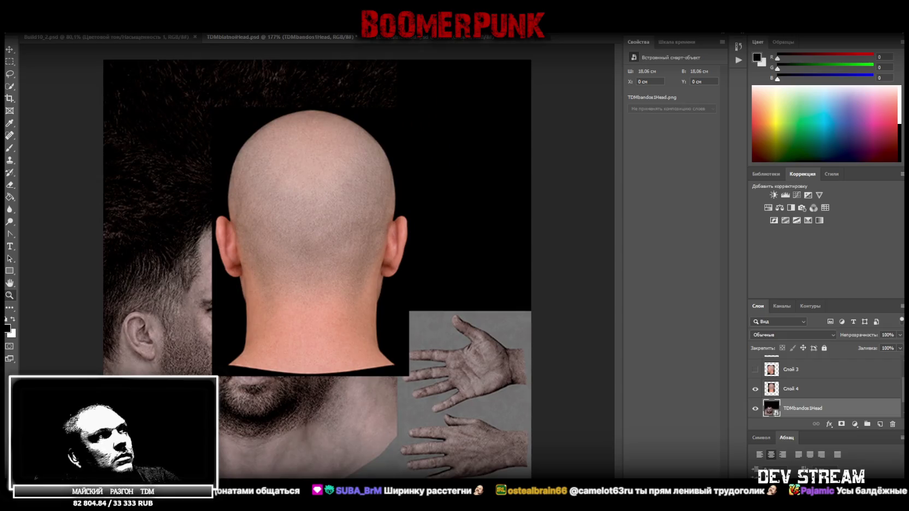
# - Select the grey hands and copy them onto a new layer, Слой 5
pyautogui.click(10, 61)
pyautogui.moveTo(579, 292); pyautogui.dragTo(399, 478)
pyautogui.rightClick(442, 405)
pyautogui.click(461, 206)
pyautogui.keyDown('alt'); pyautogui.moveTo(560, 233); pyautogui.dragTo(340, 314); pyautogui.keyUp('alt')
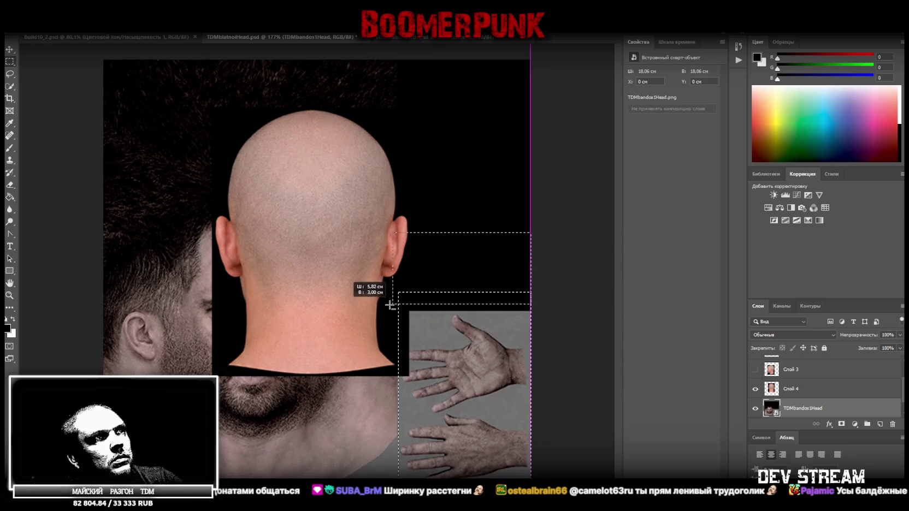
pyautogui.rightClick(457, 405)
pyautogui.press('Escape')
pyautogui.hotkey('ctrl', 'z')
pyautogui.moveTo(531, 212)
pyautogui.keyDown('alt'); pyautogui.mouseDown()
pyautogui.moveTo(416, 309)
pyautogui.moveTo(389, 312)
pyautogui.mouseUp(); pyautogui.keyUp('alt')
pyautogui.rightClick(488, 391)
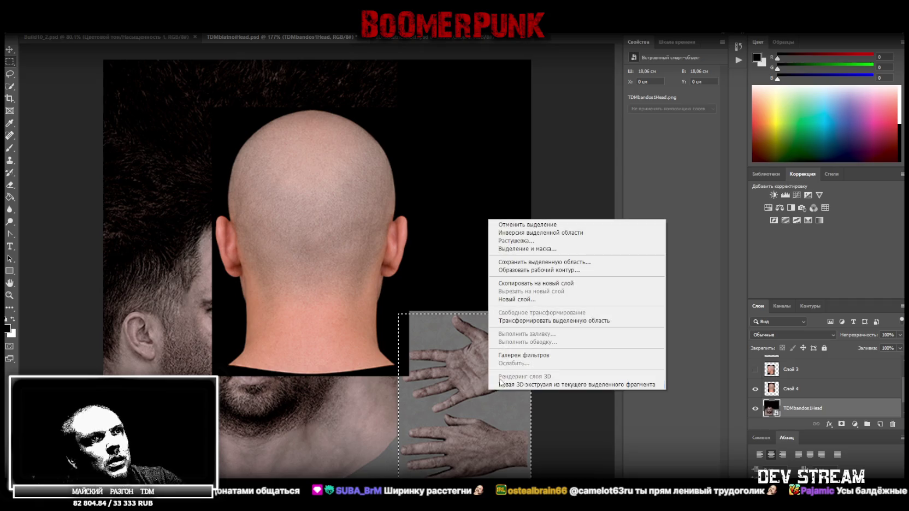
pyautogui.click(538, 284)
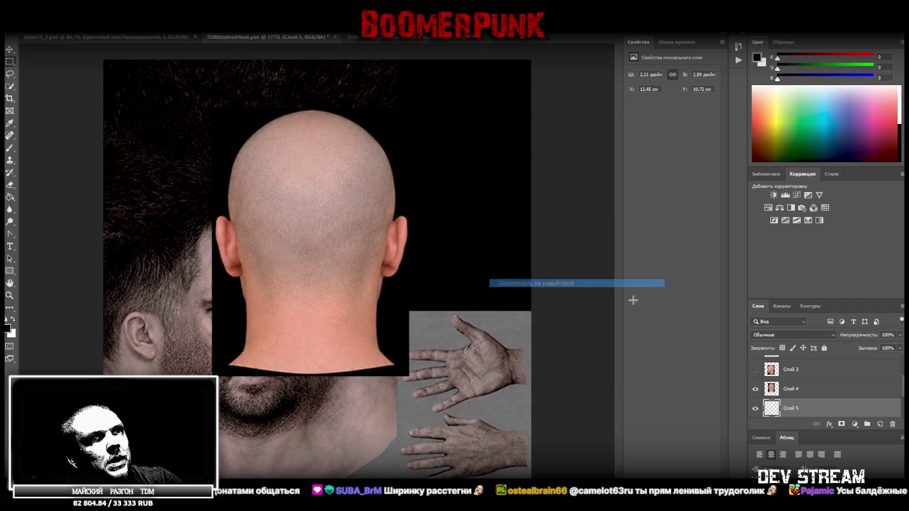
# - Delete the placed TDMbandos1Head layer and hide the back-of-head layer Слой 4
pyautogui.click(792, 392)
pyautogui.press('Delete')
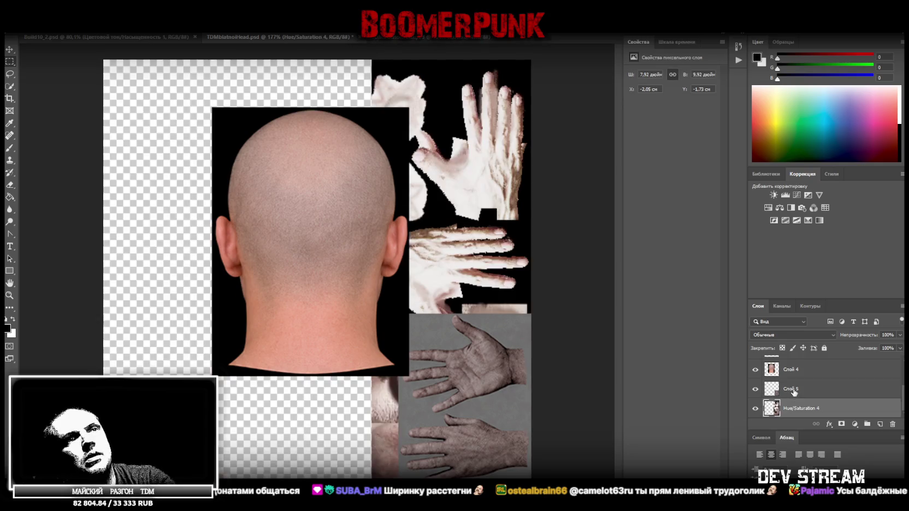
pyautogui.scroll(2, 793, 389)
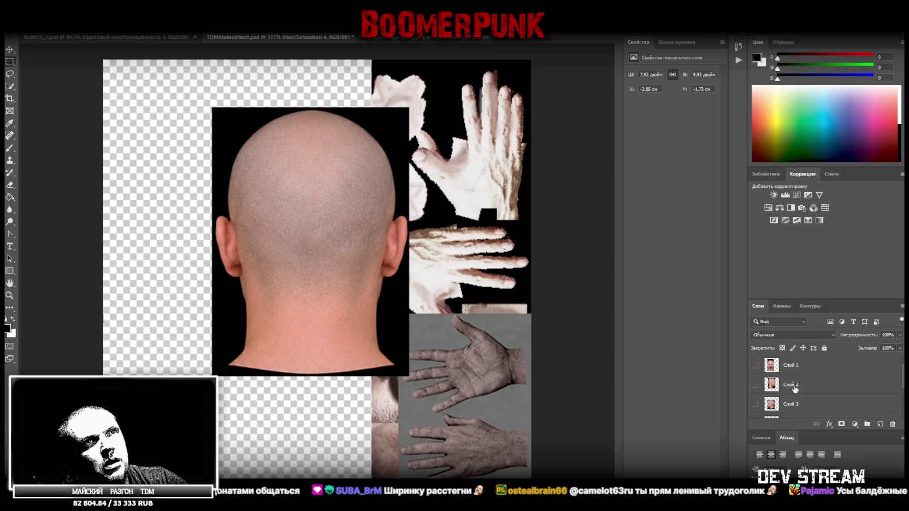
pyautogui.scroll(-3, 756, 369)
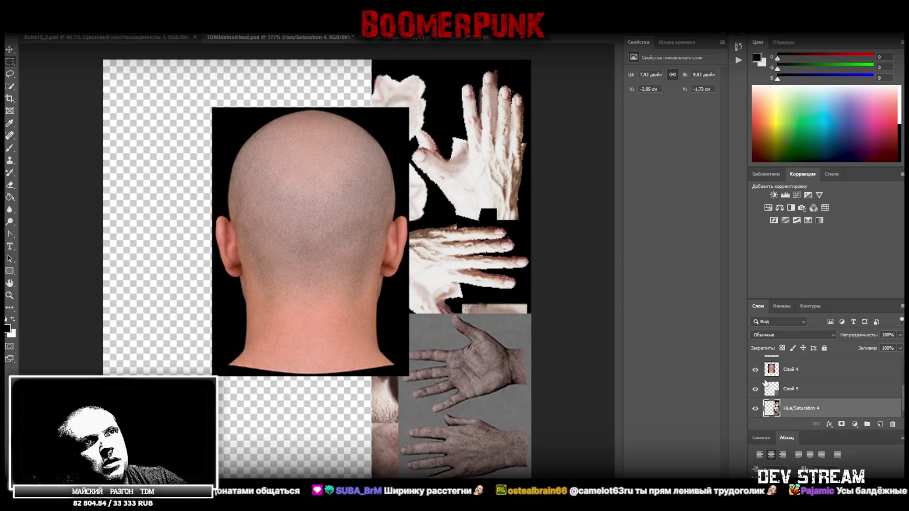
pyautogui.click(755, 370)
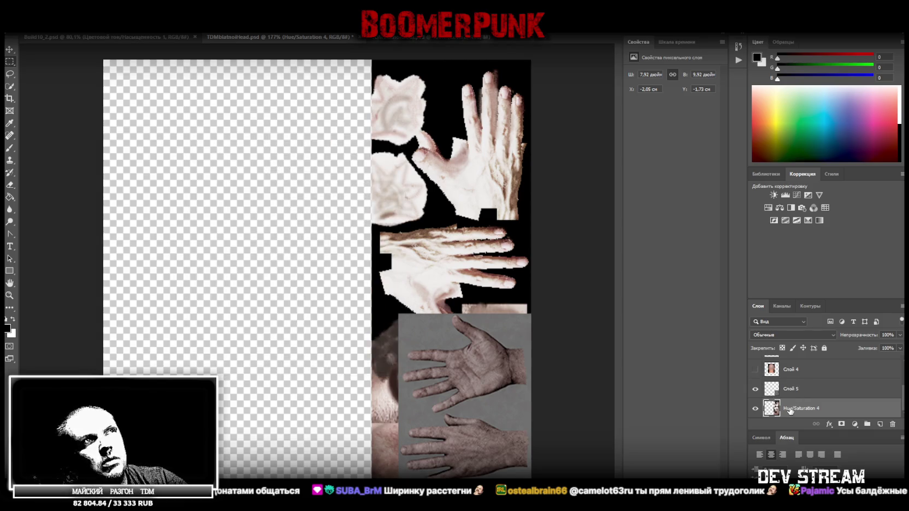
pyautogui.press('Delete')
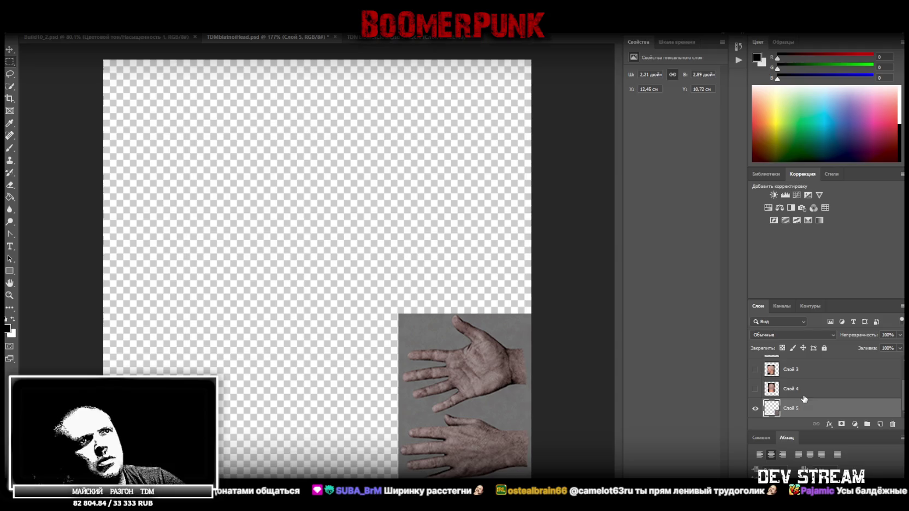
pyautogui.hotkey('ctrl', 'z')
pyautogui.hotkey('ctrl', 't')
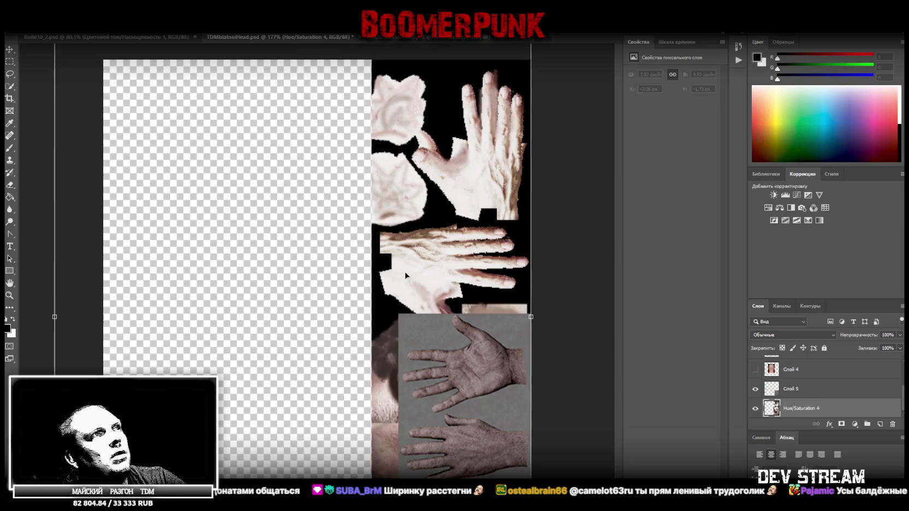
pyautogui.click(10, 61)
# - Cut the right-hand texture strip onto a new layer and stretch it across the full canvas width
pyautogui.hotkey('ctrl', '-')
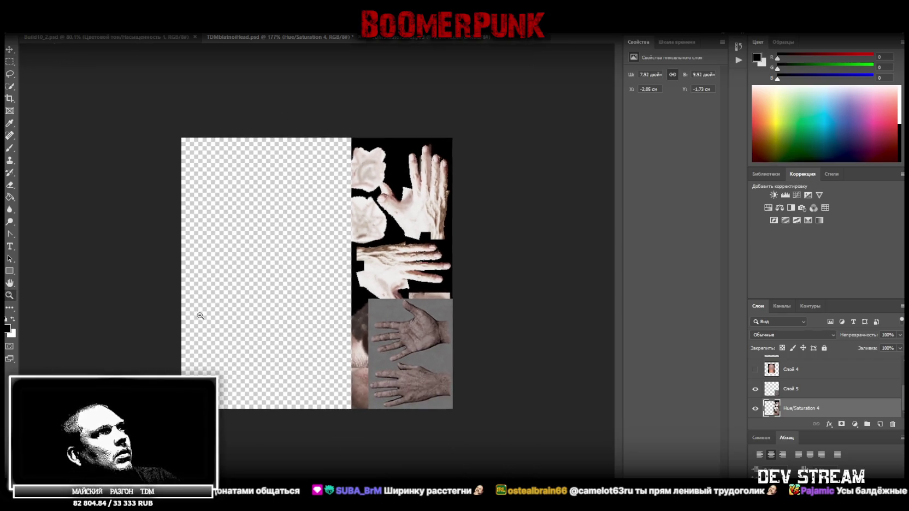
pyautogui.moveTo(240, 131); pyautogui.dragTo(480, 425)
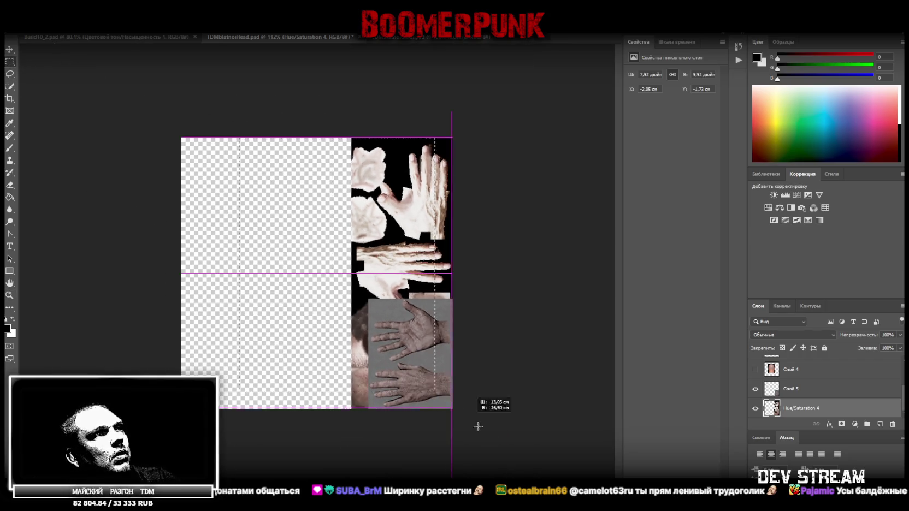
pyautogui.rightClick(417, 223)
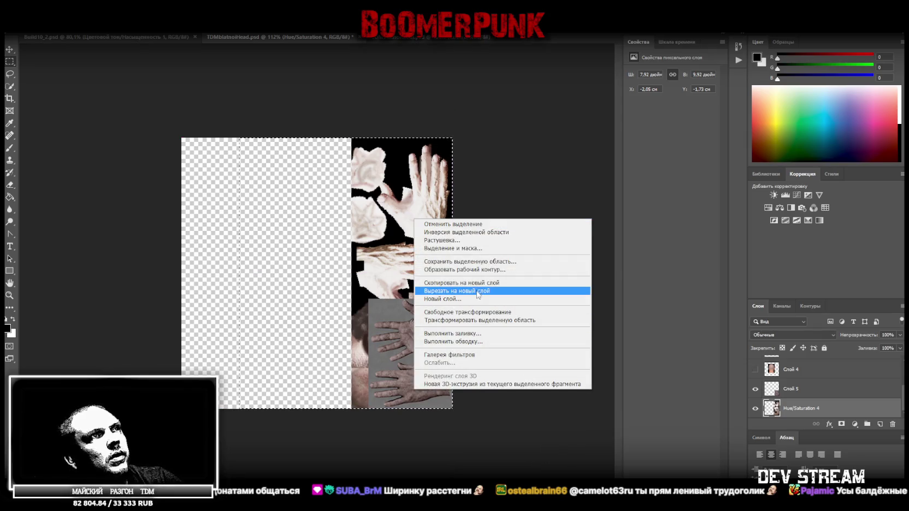
pyautogui.click(477, 291)
pyautogui.scroll(1, 802, 392)
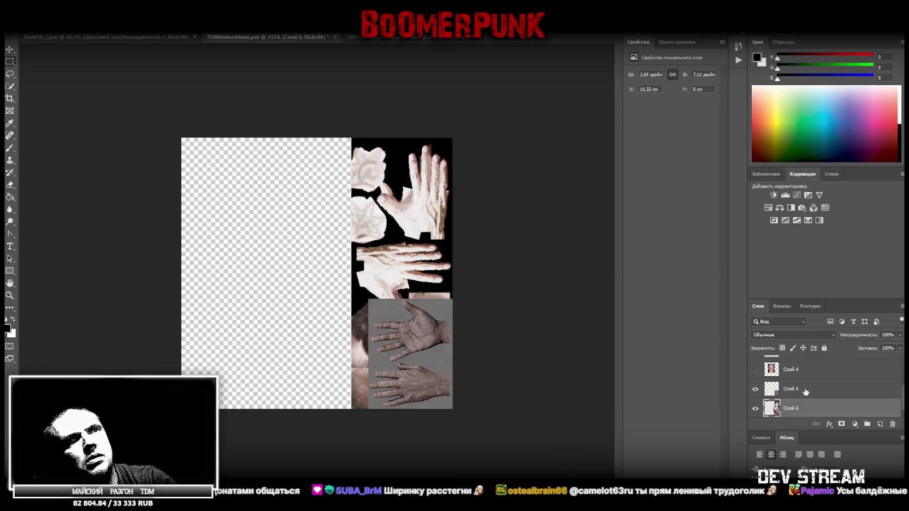
pyautogui.hotkey('ctrl', 't')
pyautogui.moveTo(351, 273); pyautogui.dragTo(182, 270)
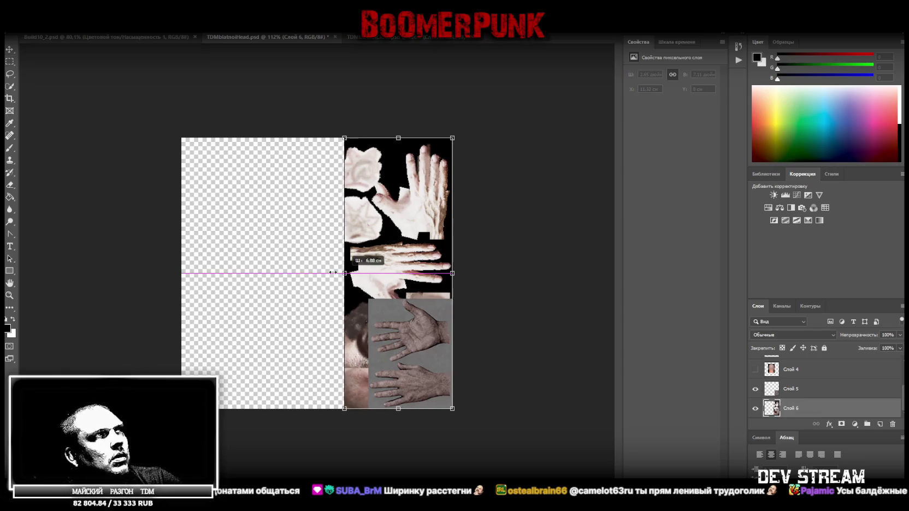
pyautogui.press('Return')
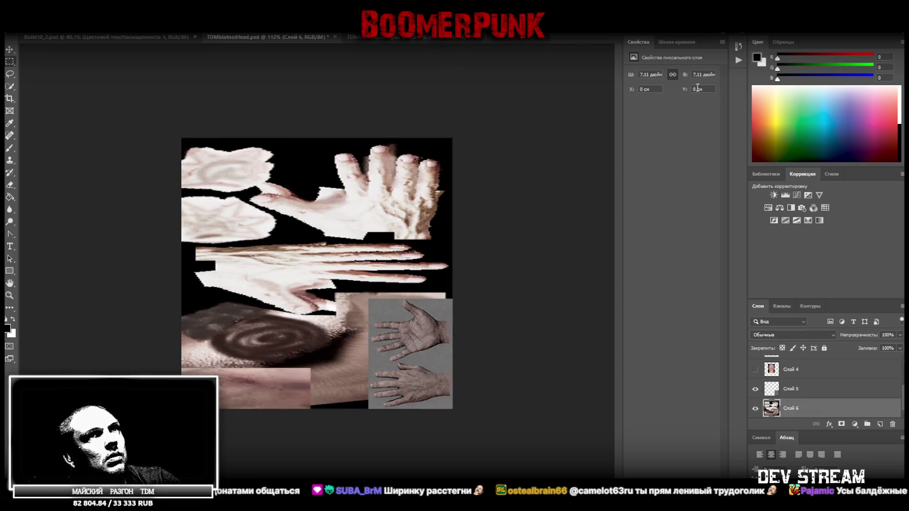
# - Blacken the stretched strip with Hue/Saturation at Brightness -100, merge them, and show Слой 1
pyautogui.click(768, 208)
pyautogui.moveTo(671, 146); pyautogui.dragTo(563, 144)
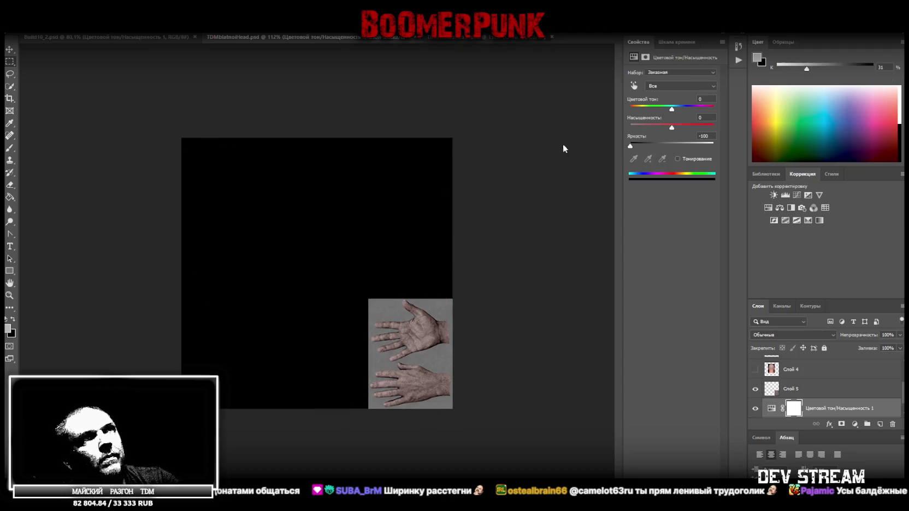
pyautogui.scroll(-1, 798, 409)
pyautogui.keyDown('shift'); pyautogui.click(798, 410); pyautogui.keyUp('shift')
pyautogui.rightClick(798, 410)
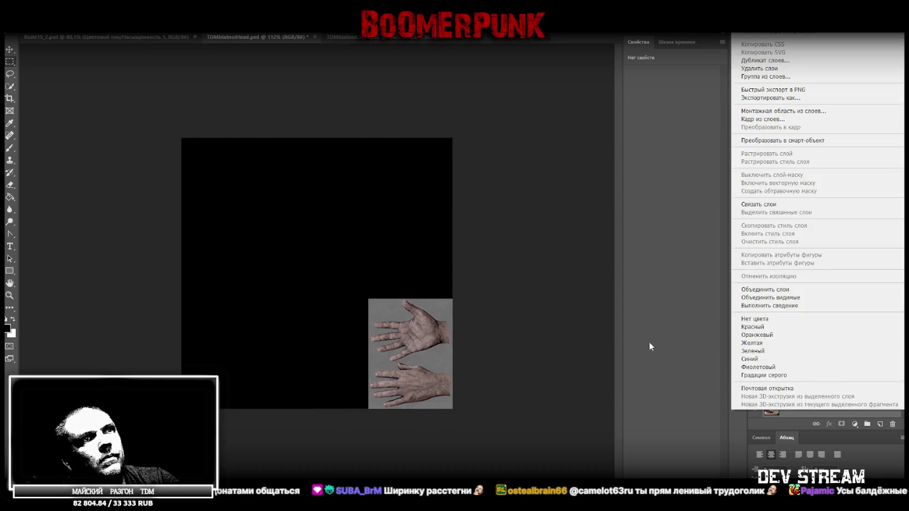
pyautogui.click(769, 290)
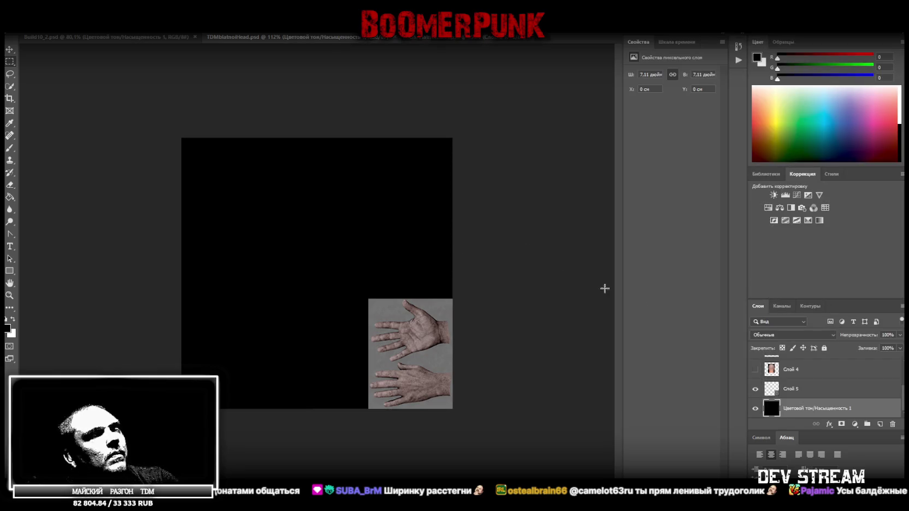
pyautogui.scroll(2, 757, 387)
pyautogui.click(756, 365)
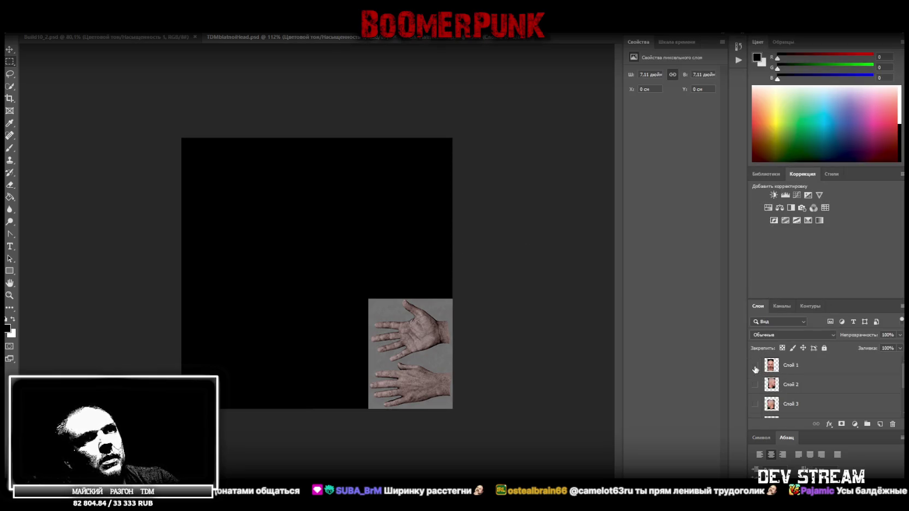
pyautogui.click(803, 367)
pyautogui.rightClick(812, 372)
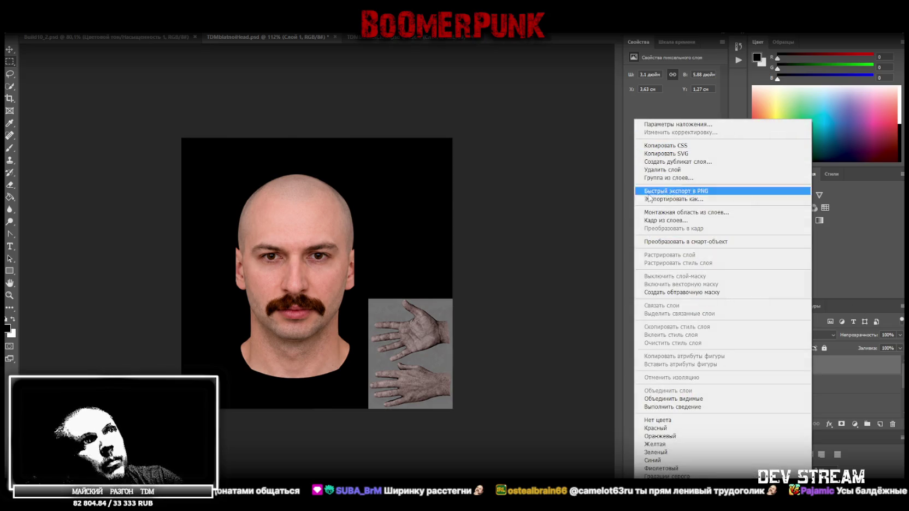
pyautogui.click(724, 241)
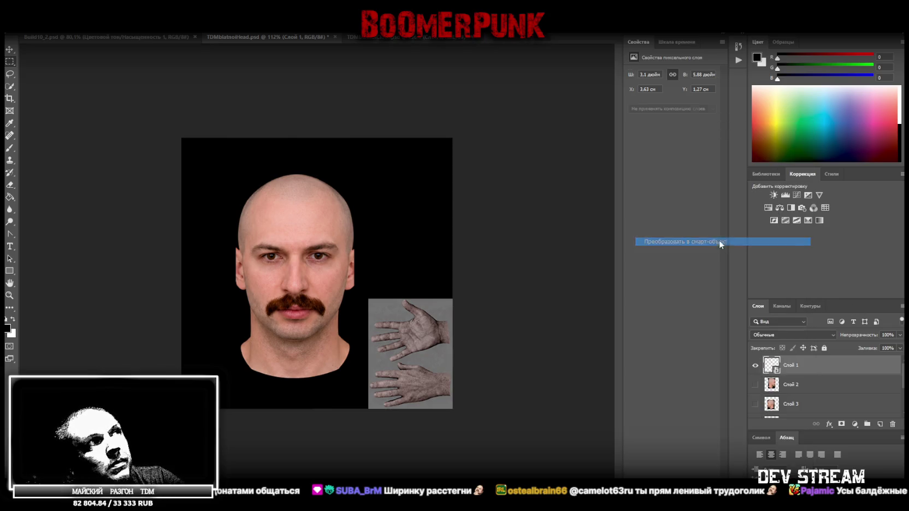
pyautogui.hotkey('ctrl', 't')
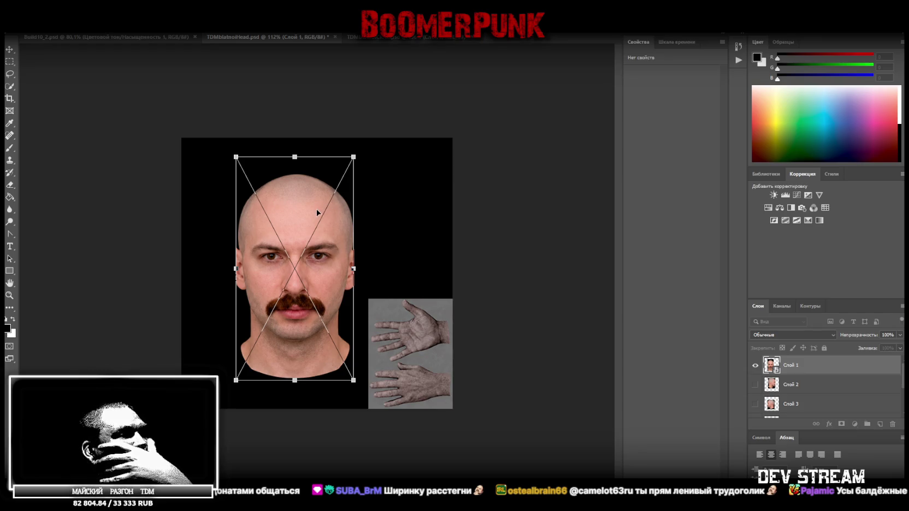
pyautogui.moveTo(300, 226)
pyautogui.mouseDown()
pyautogui.moveTo(313, 216)
pyautogui.moveTo(305, 227)
pyautogui.mouseUp()
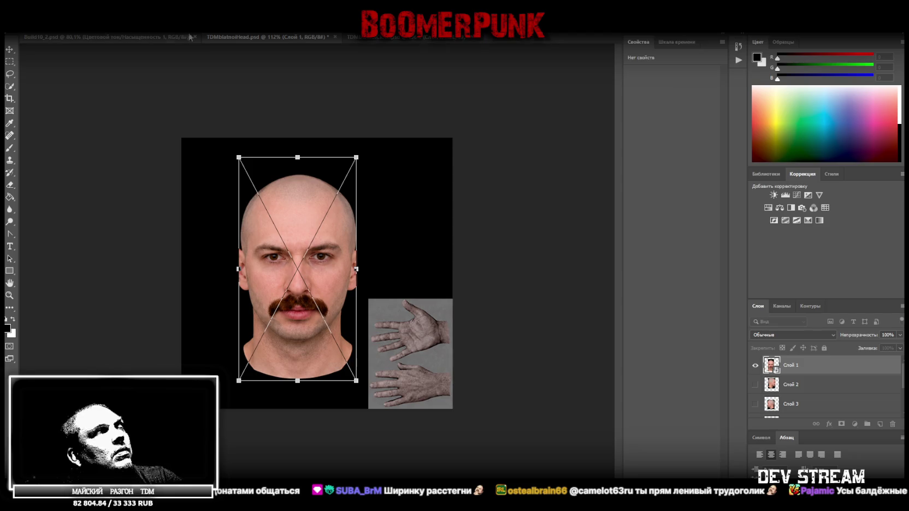
pyautogui.press('Return')
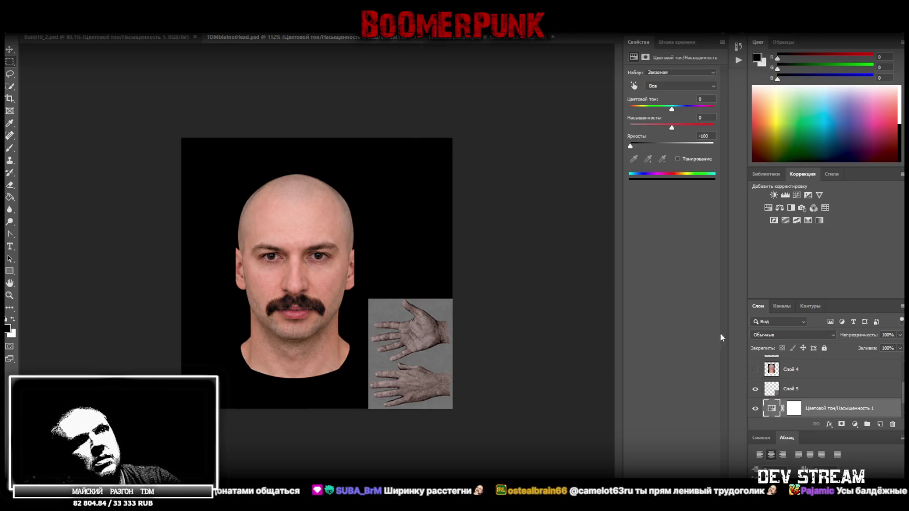
# - Hide the black Hue/Saturation backdrop and delete the black band above the head
pyautogui.hotkey('alt', '.')
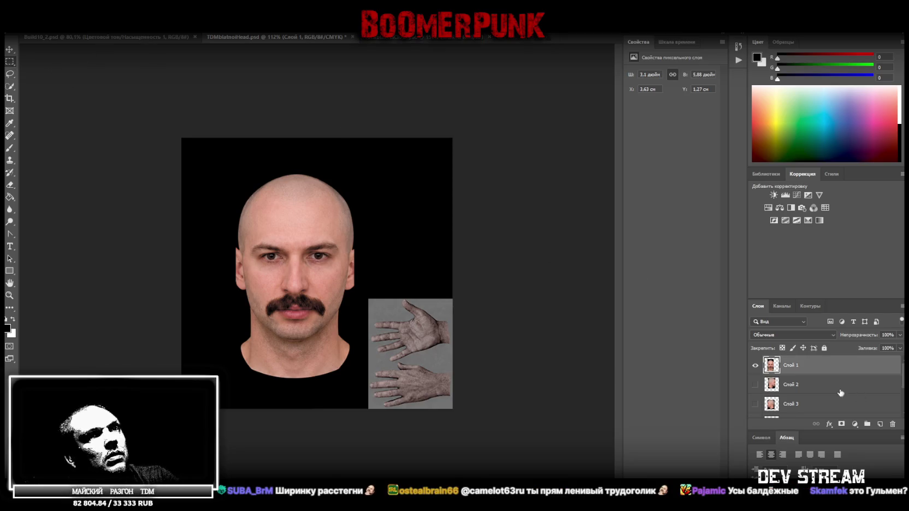
pyautogui.scroll(-5, 786, 389)
pyautogui.click(756, 409)
pyautogui.moveTo(203, 145); pyautogui.dragTo(386, 173)
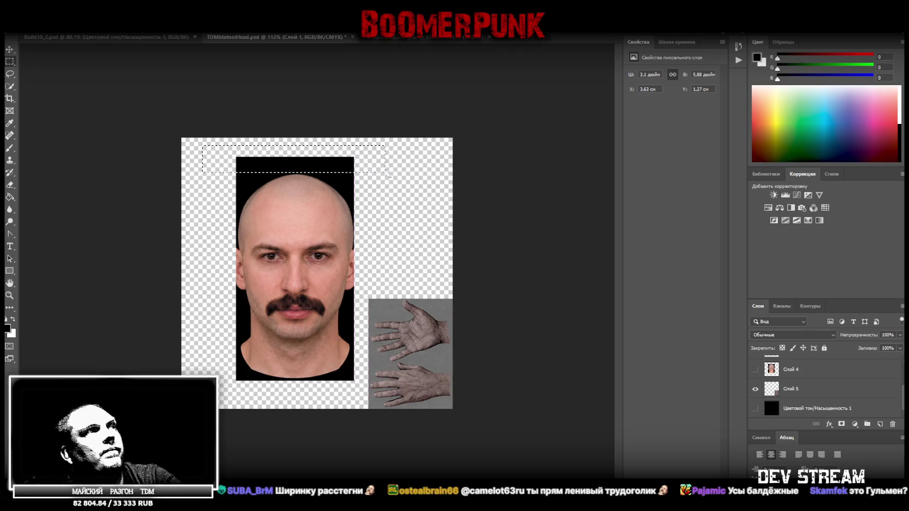
pyautogui.press('Delete')
pyautogui.click(77, 85)
pyautogui.scroll(3, 793, 361)
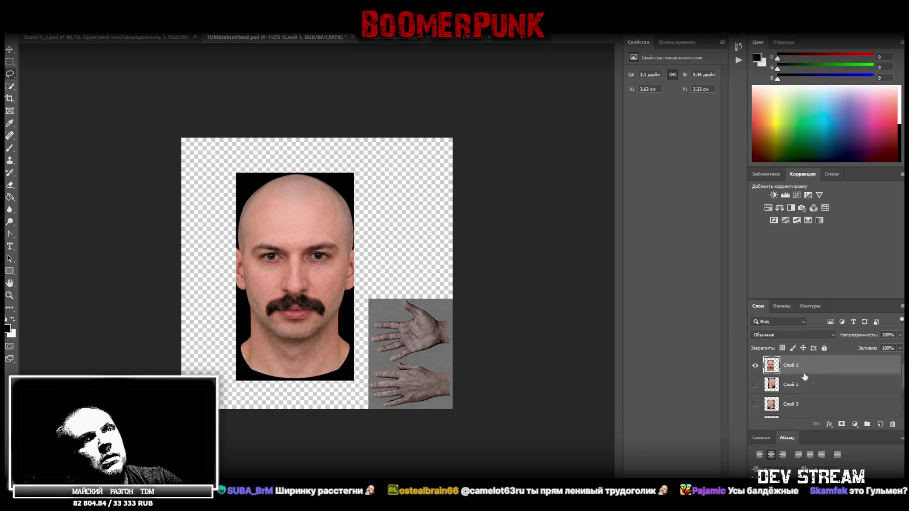
# - Convert Слой 1 to a smart object, then shrink the face and move it to the top centre
pyautogui.rightClick(805, 376)
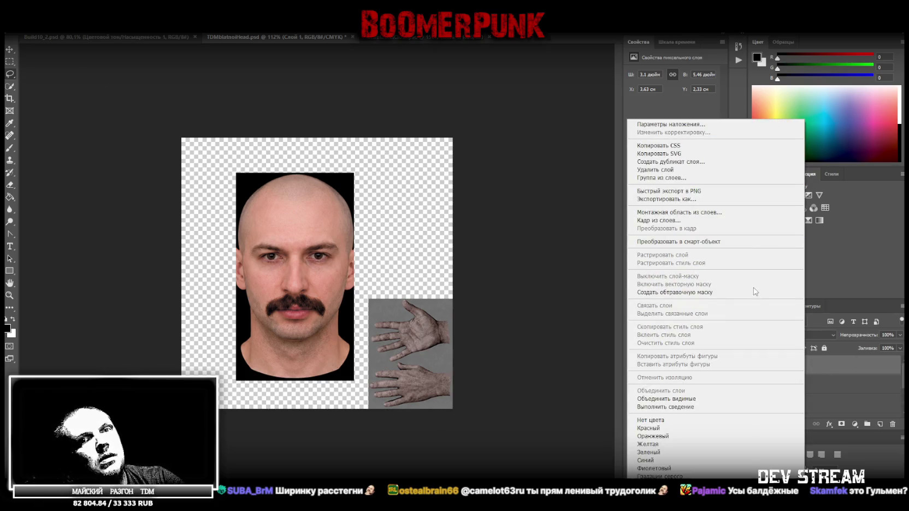
pyautogui.click(715, 242)
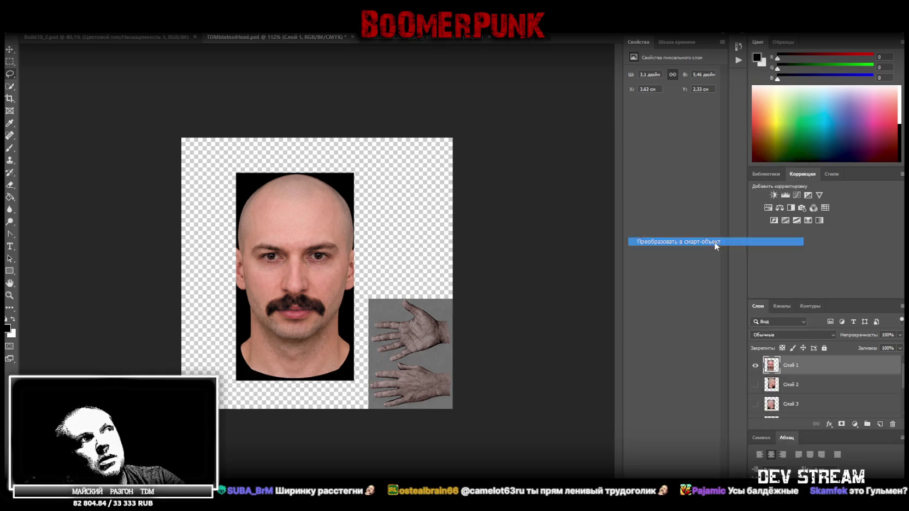
pyautogui.hotkey('ctrl', 't')
pyautogui.moveTo(321, 264); pyautogui.dragTo(343, 229)
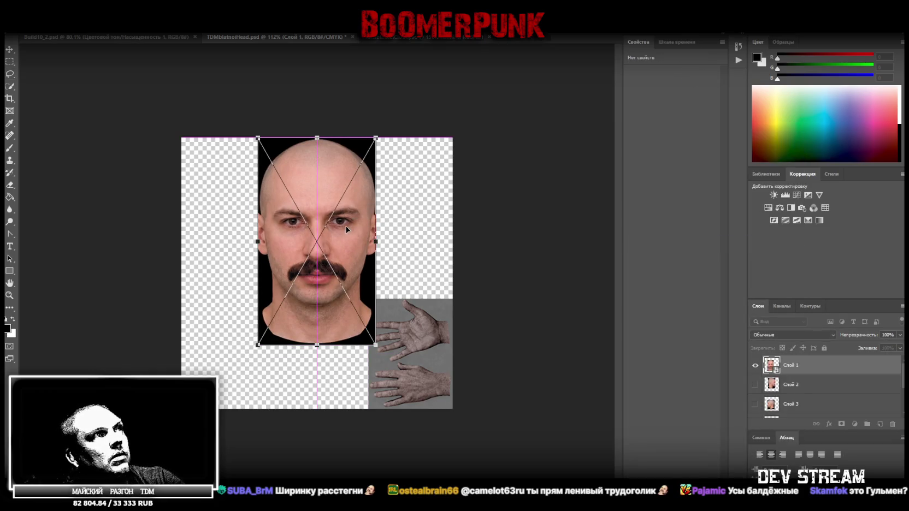
pyautogui.moveTo(315, 345); pyautogui.dragTo(317, 299)
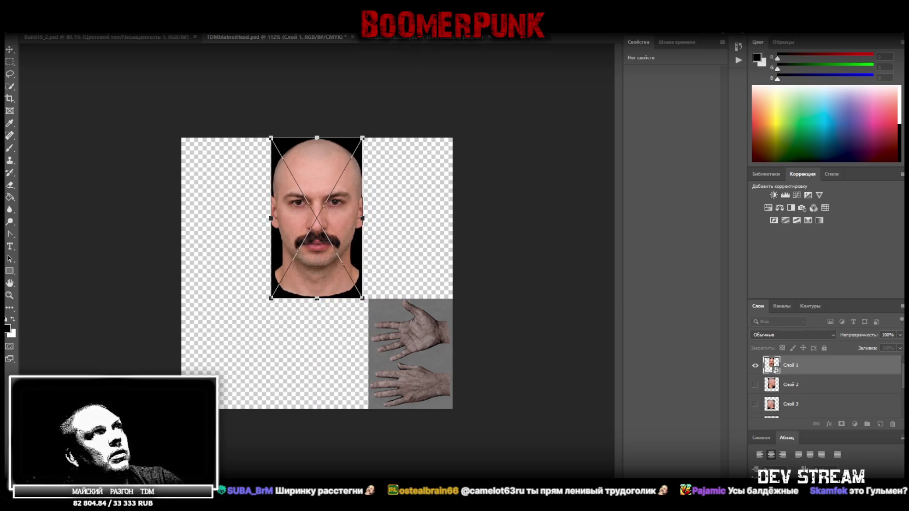
pyautogui.press('Return')
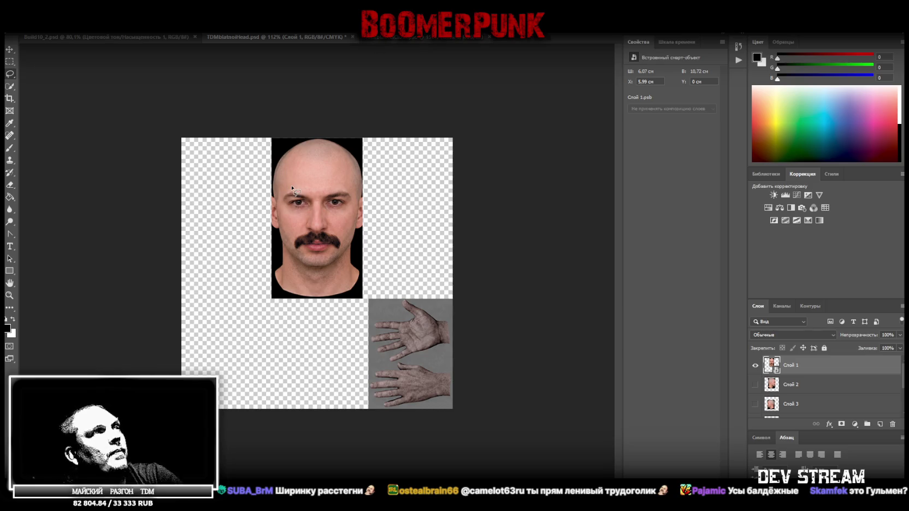
pyautogui.click(754, 386)
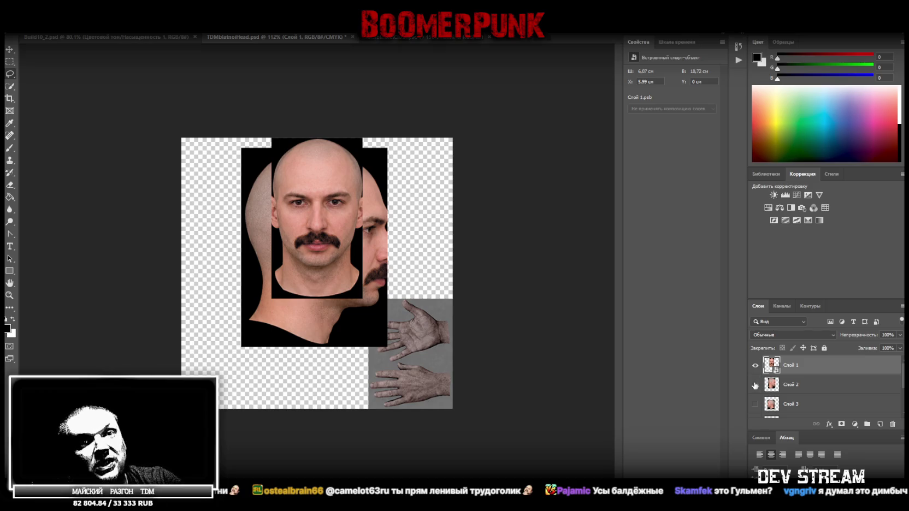
pyautogui.click(755, 385)
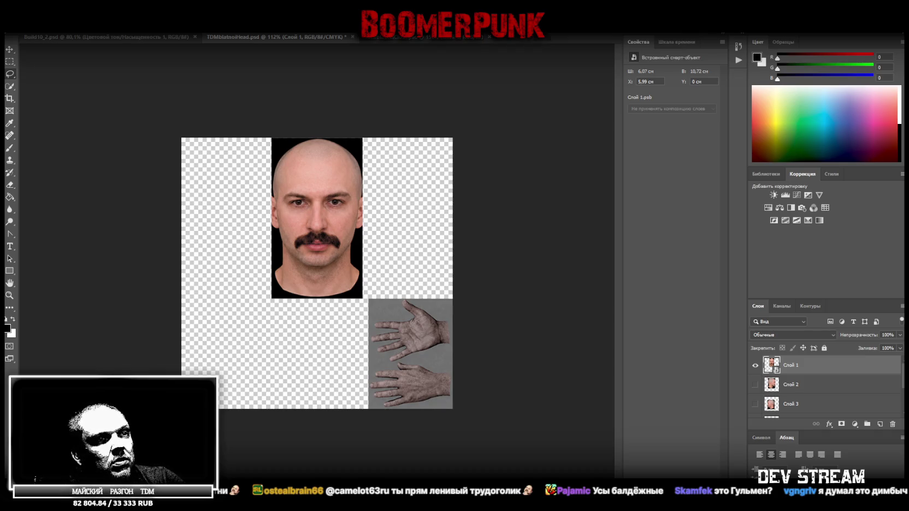
pyautogui.hotkey('alt', 'Tab')
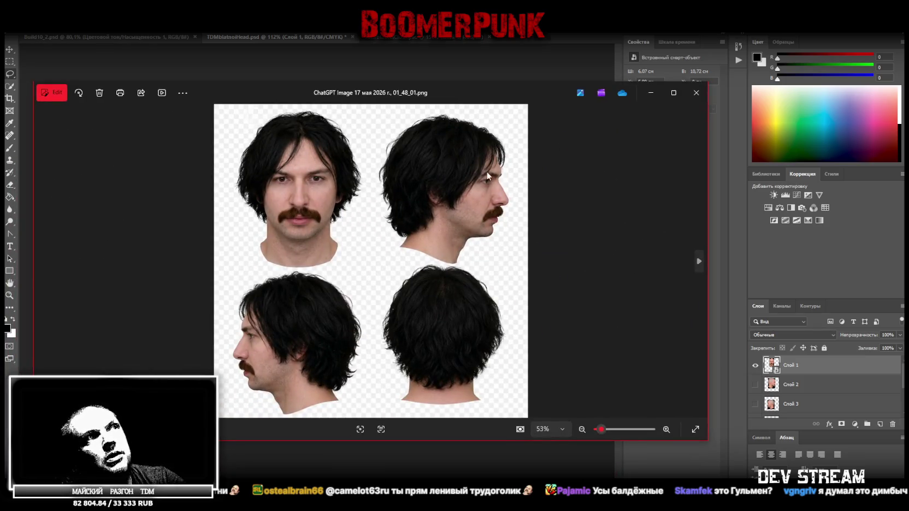
pyautogui.hotkey('alt', 'Tab')
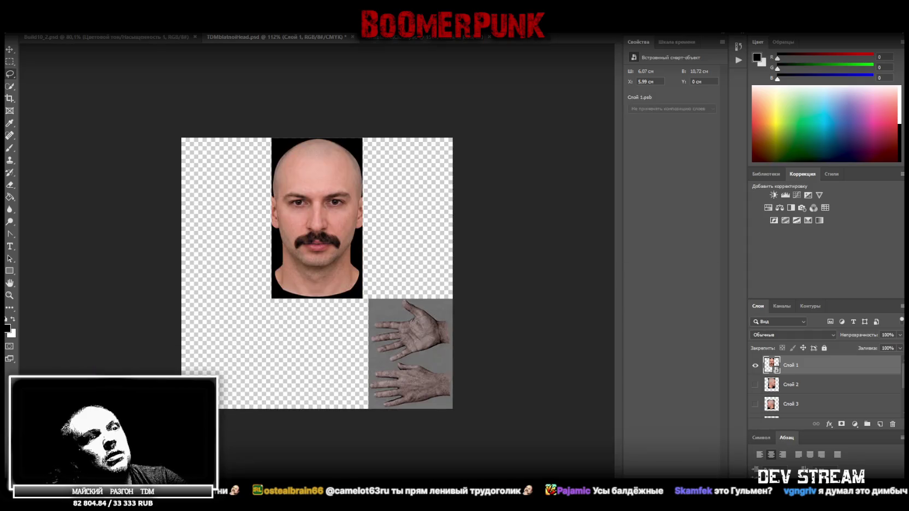
pyautogui.hotkey('alt', 'Tab')
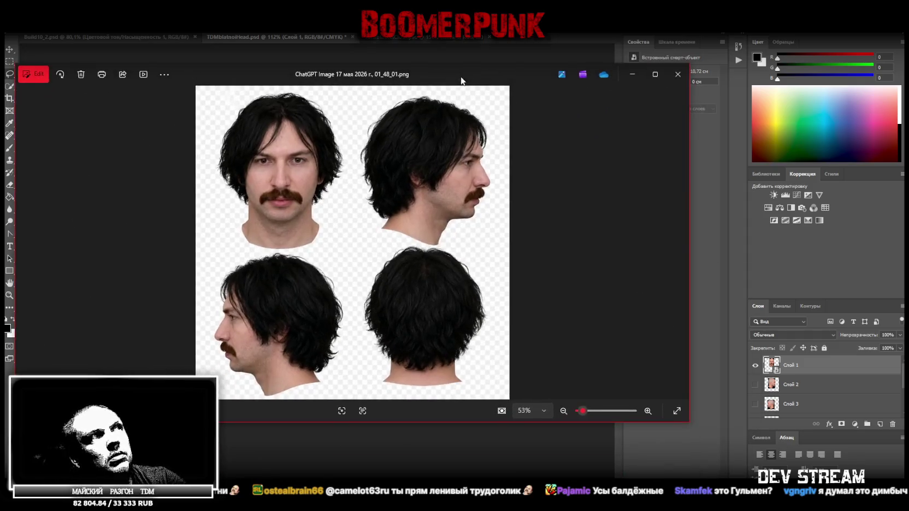
pyautogui.moveTo(689, 213); pyautogui.dragTo(411, 214)
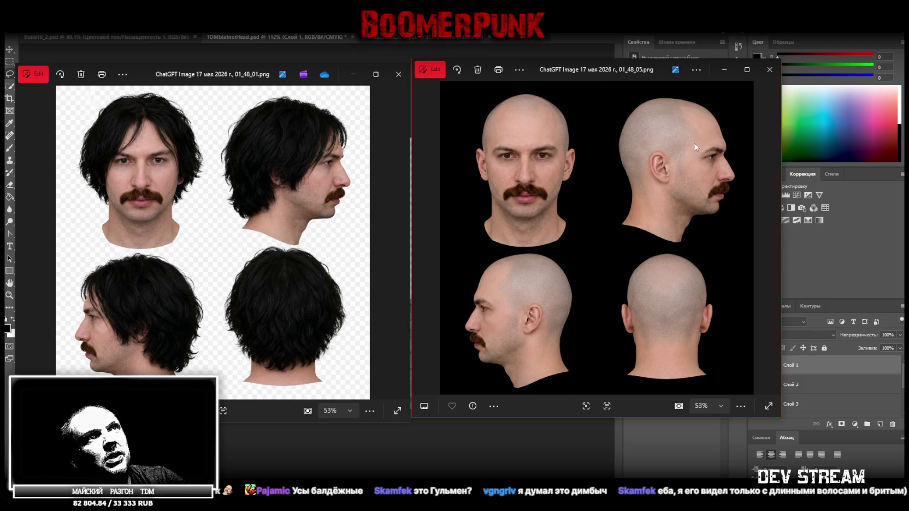
pyautogui.hotkey('alt', 'F4')
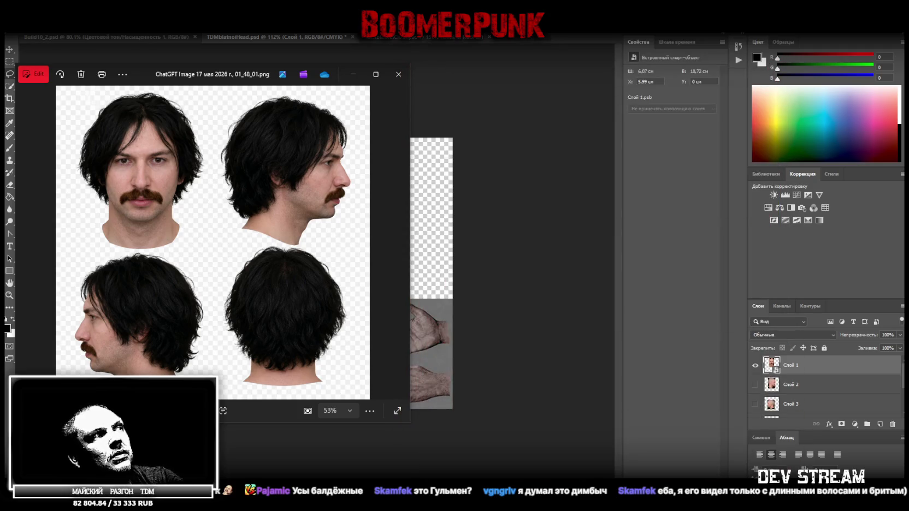
pyautogui.hotkey('alt', 'F4')
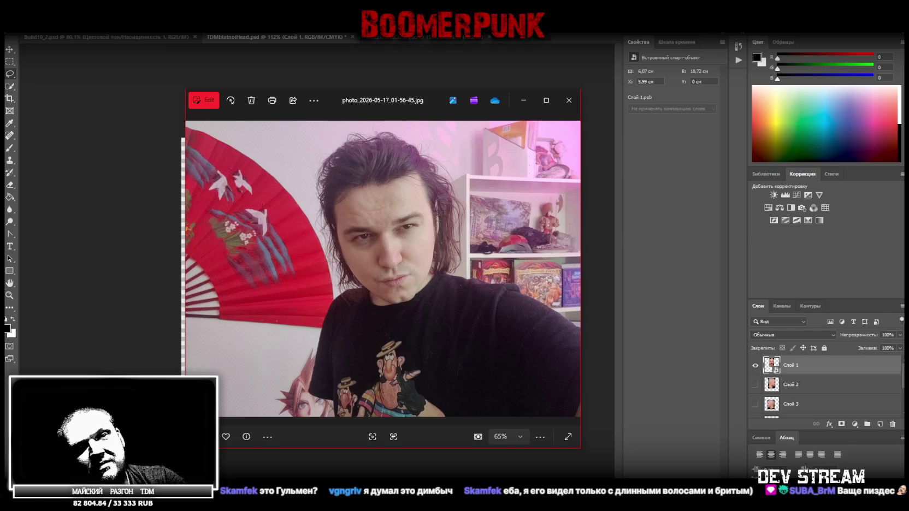
pyautogui.hotkey('alt', 'F4')
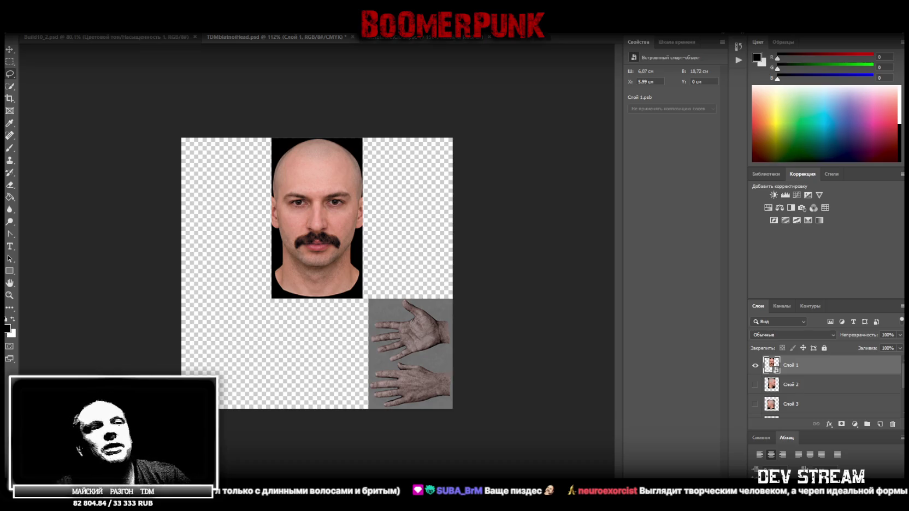
# - Show Слой 2 and move it above Слой 1, then stack Слой 3 and Слой 4 on top
pyautogui.click(756, 385)
pyautogui.click(797, 385)
pyautogui.rightClick(798, 388)
pyautogui.click(798, 388)
pyautogui.moveTo(797, 388); pyautogui.dragTo(810, 359)
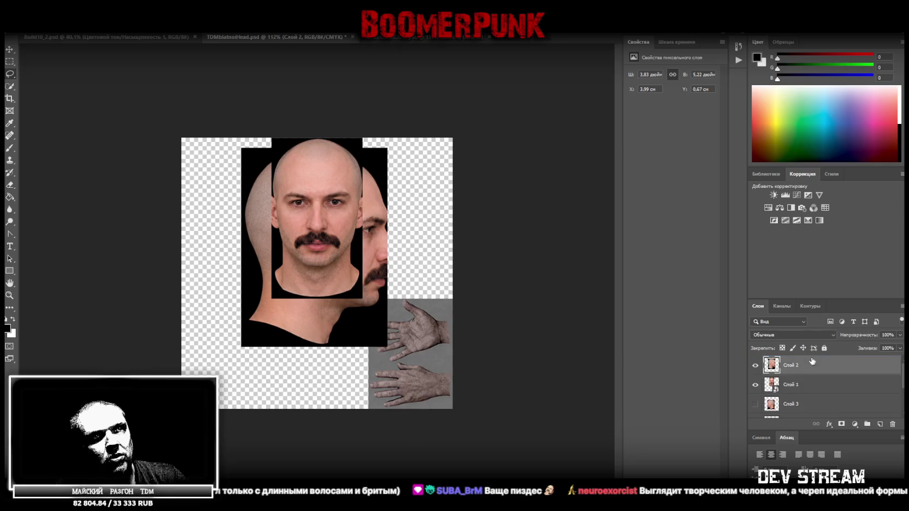
pyautogui.keyDown('shift'); pyautogui.click(805, 403); pyautogui.keyUp('shift')
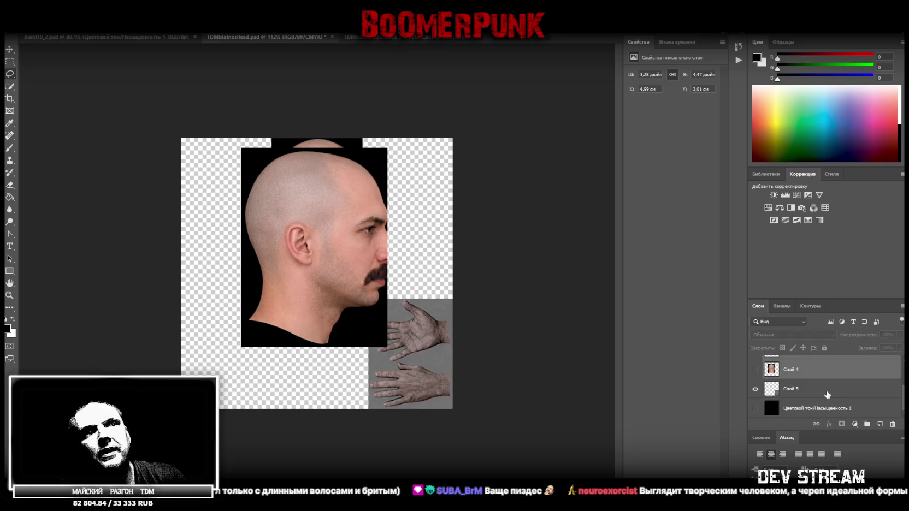
pyautogui.moveTo(809, 387); pyautogui.dragTo(810, 361)
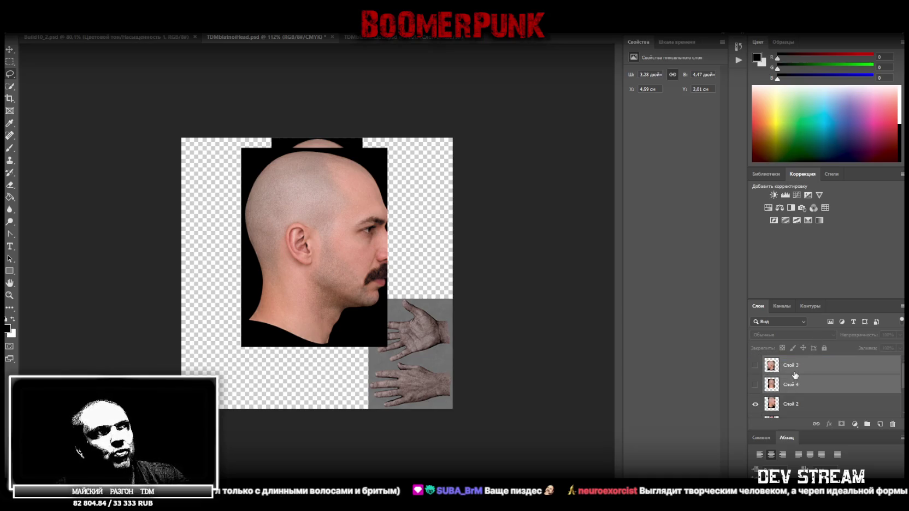
pyautogui.click(793, 408)
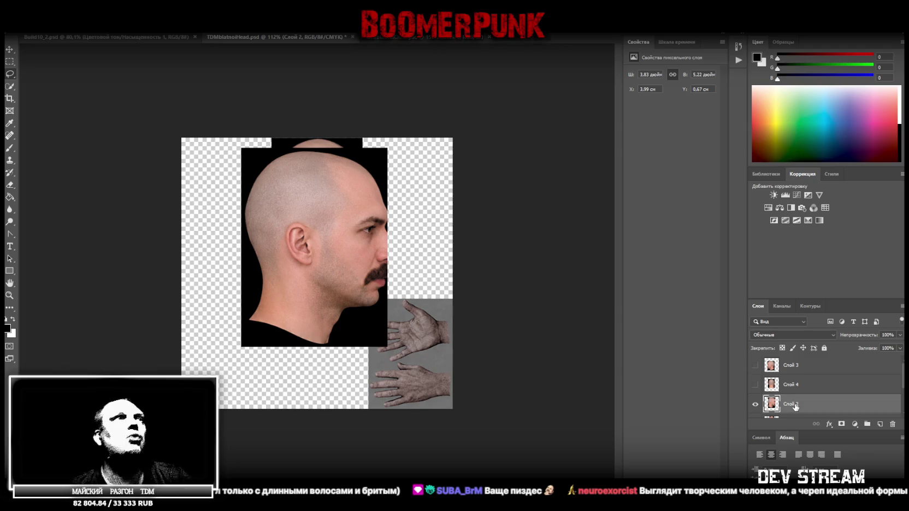
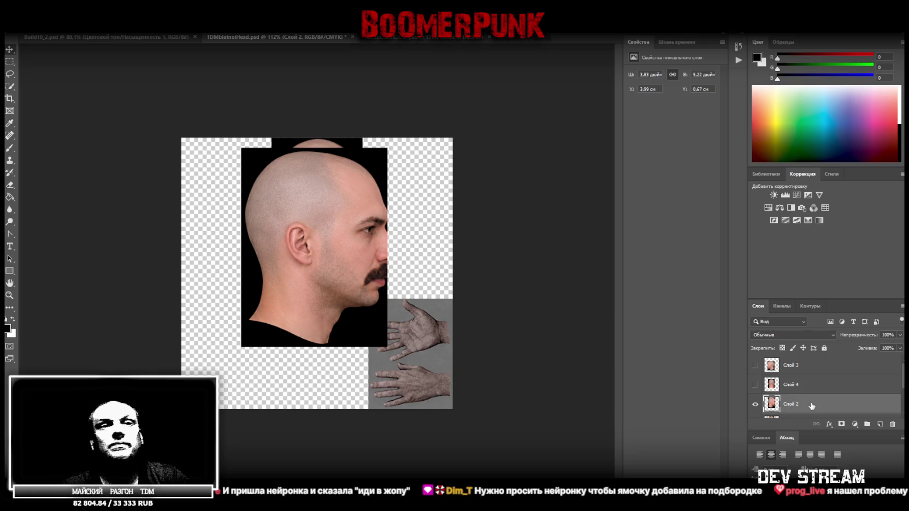
# - Convert the head layer Слой 2 to a smart object, then move it up-left and shrink it from the bottom
pyautogui.rightClick(798, 404)
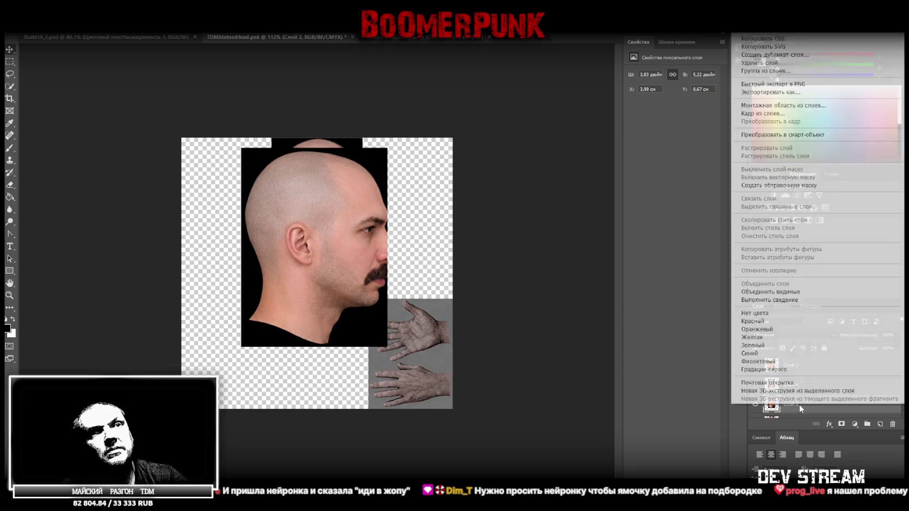
pyautogui.click(787, 135)
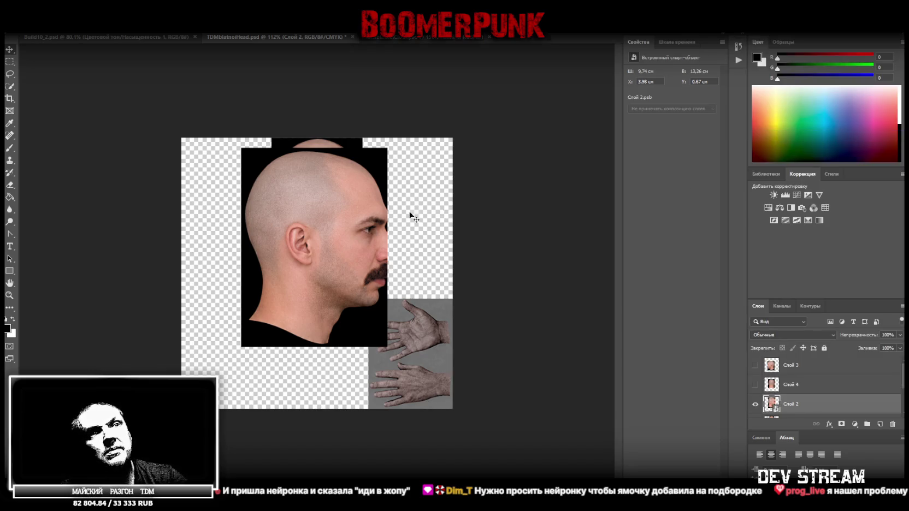
pyautogui.hotkey('ctrl', 't')
pyautogui.moveTo(350, 247); pyautogui.dragTo(320, 238)
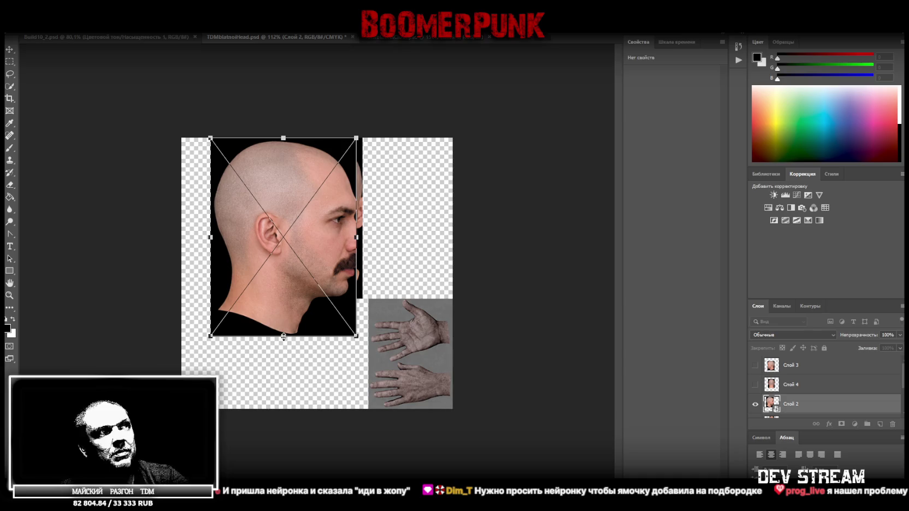
pyautogui.moveTo(283, 337); pyautogui.dragTo(277, 298)
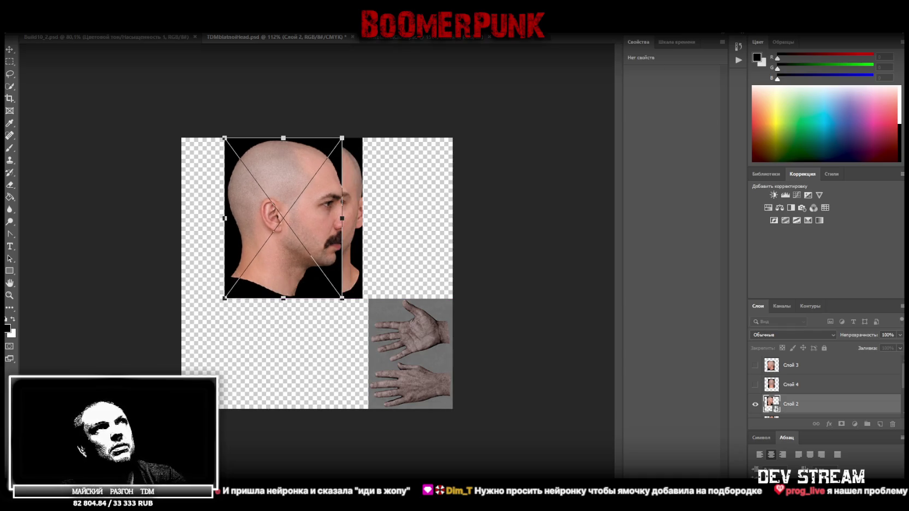
pyautogui.press('Return')
# - Lower the head layer's fill to 72% and turn on the Hue/Saturation layer for a black background
pyautogui.click(899, 348)
pyautogui.click(888, 359)
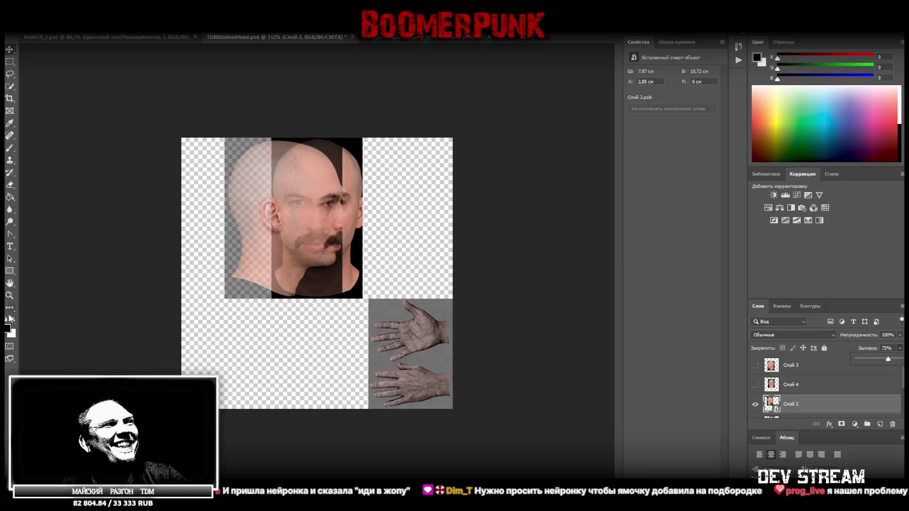
pyautogui.scroll(-3, 815, 404)
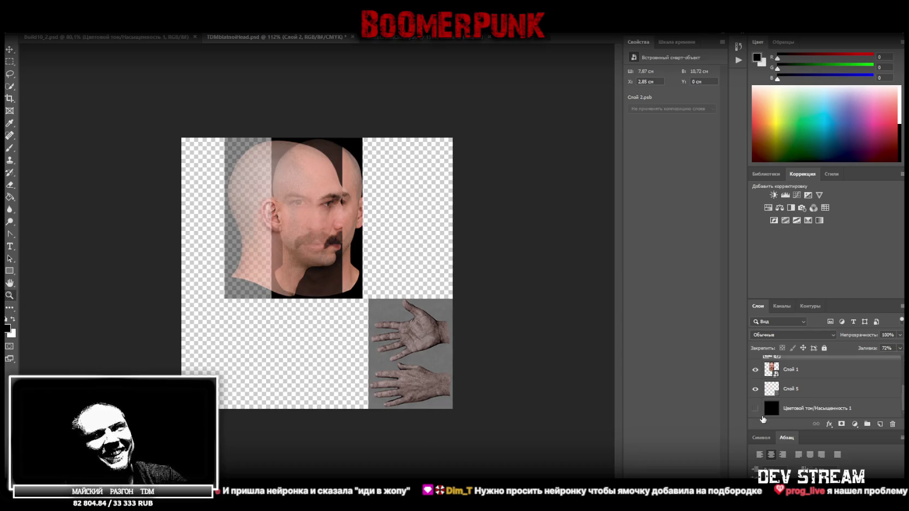
pyautogui.click(755, 409)
pyautogui.keyDown('alt'); pyautogui.scroll(3, 374, 241); pyautogui.keyUp('alt')
pyautogui.keyDown('alt'); pyautogui.scroll(3, 405, 237); pyautogui.keyUp('alt')
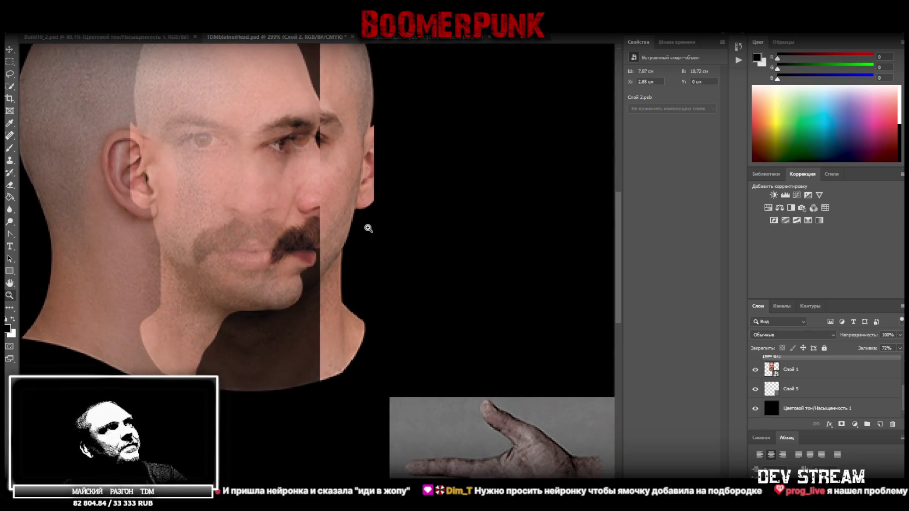
# - Nudge the front-face layer upward and enlarge it from the corner to match the profile
pyautogui.scroll(1, 356, 221)
pyautogui.hotkey('ctrl', 't')
pyautogui.moveTo(255, 242); pyautogui.dragTo(254, 233)
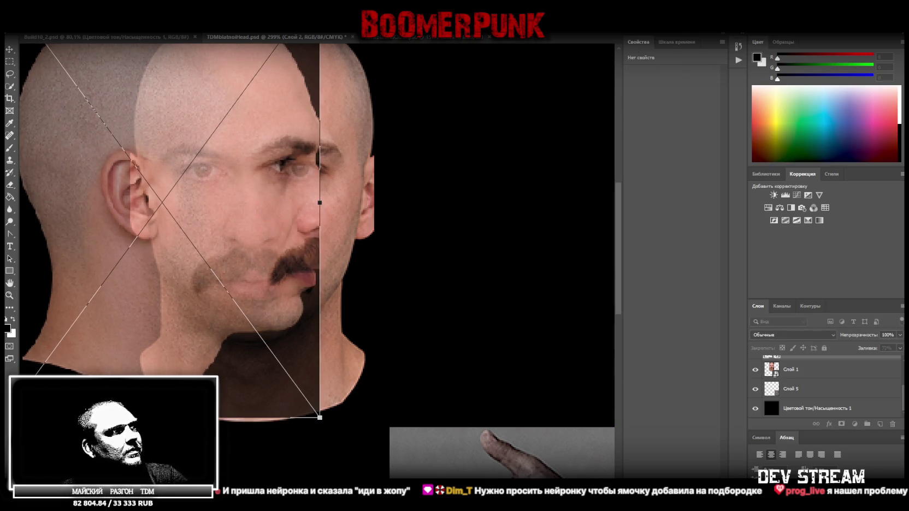
pyautogui.moveTo(320, 418); pyautogui.dragTo(327, 433)
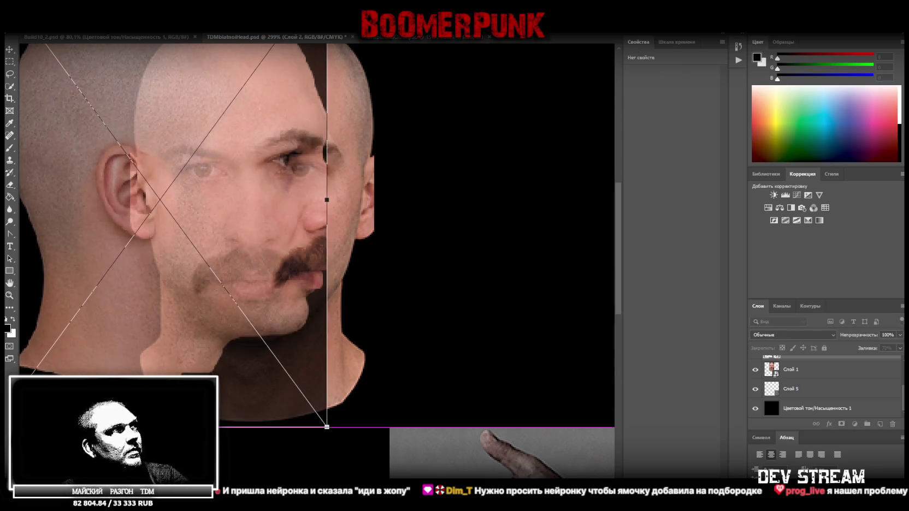
pyautogui.moveTo(327, 433); pyautogui.dragTo(331, 434)
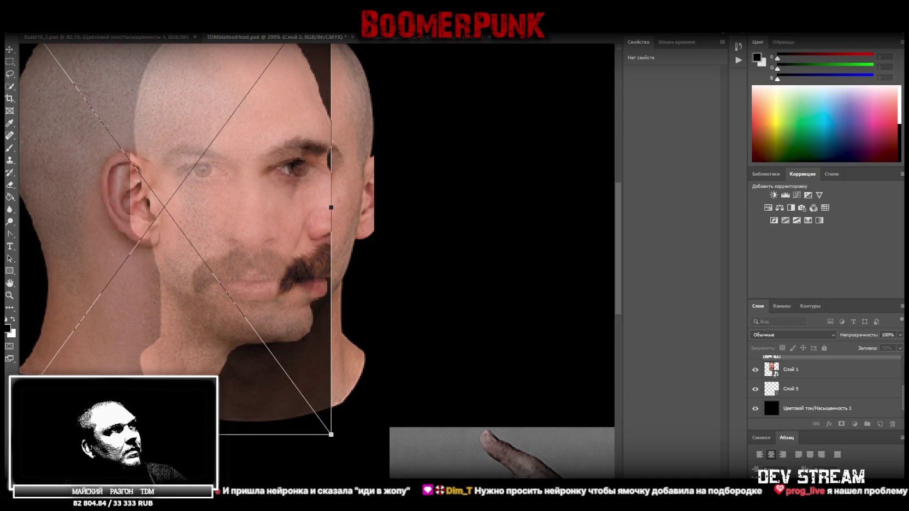
pyautogui.moveTo(331, 434); pyautogui.dragTo(330, 432)
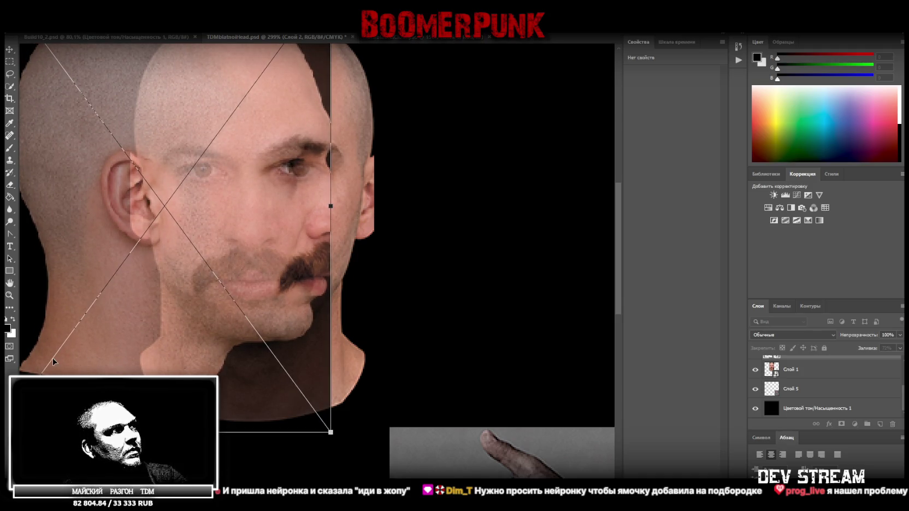
pyautogui.press('Return')
# - Slide the side-profile head left so its jawline sits beside the face
pyautogui.keyDown('alt'); pyautogui.scroll(-2, 386, 319); pyautogui.keyUp('alt')
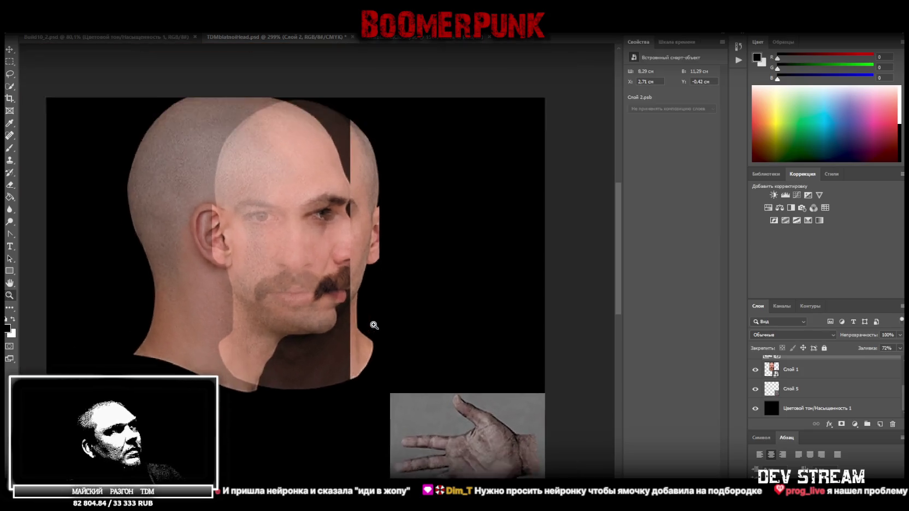
pyautogui.hotkey('ctrl', 't')
pyautogui.moveTo(295, 300)
pyautogui.mouseDown()
pyautogui.moveTo(235, 319)
pyautogui.moveTo(249, 318)
pyautogui.mouseUp()
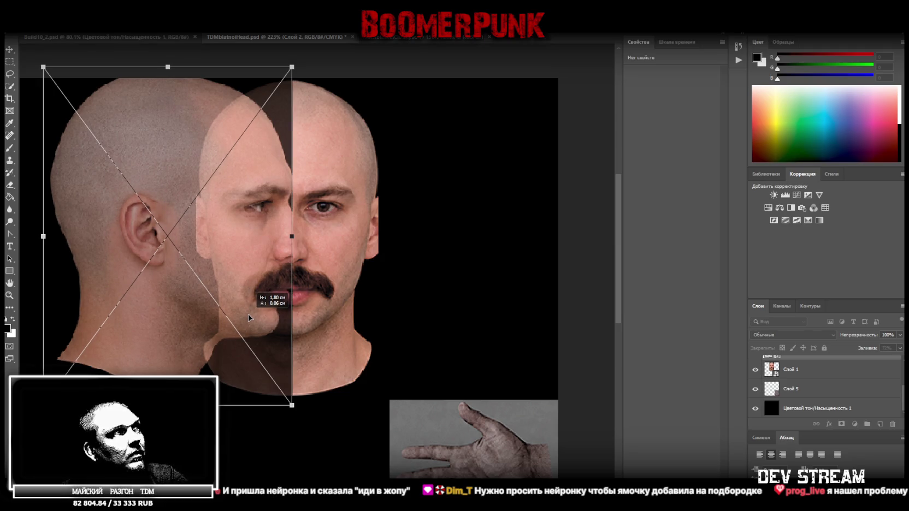
pyautogui.scroll(2, 300, 348)
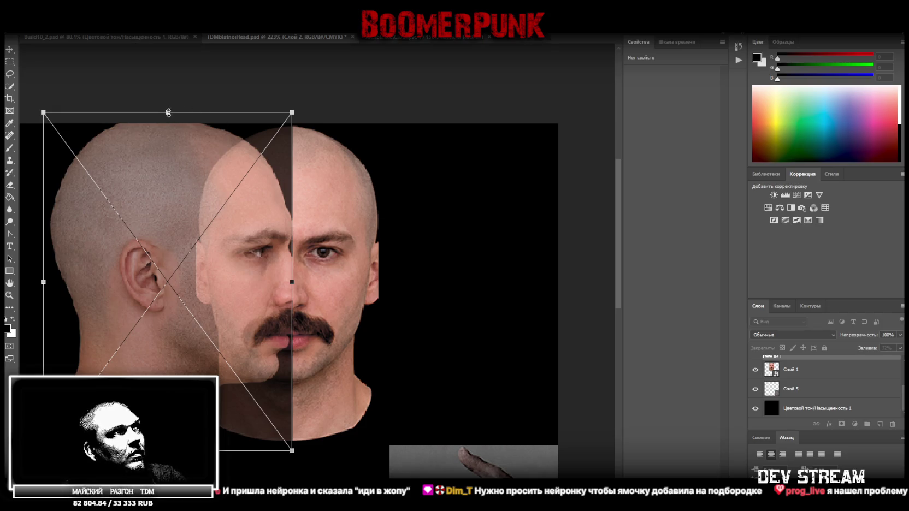
# - Stretch the profile head to 11,11 cm tall and 9,81 cm wide and commit the transform
pyautogui.moveTo(168, 112); pyautogui.dragTo(168, 118)
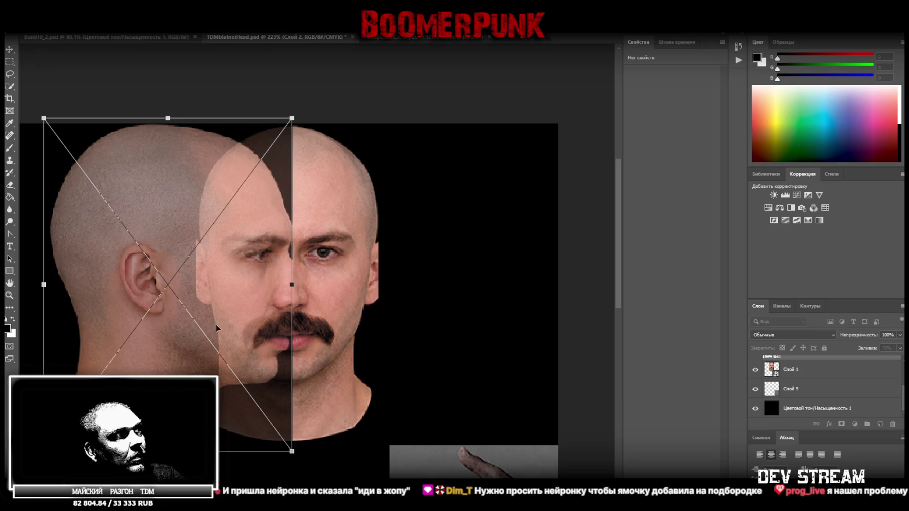
pyautogui.moveTo(118, 378); pyautogui.dragTo(233, 378)
pyautogui.moveTo(160, 284); pyautogui.dragTo(137, 287)
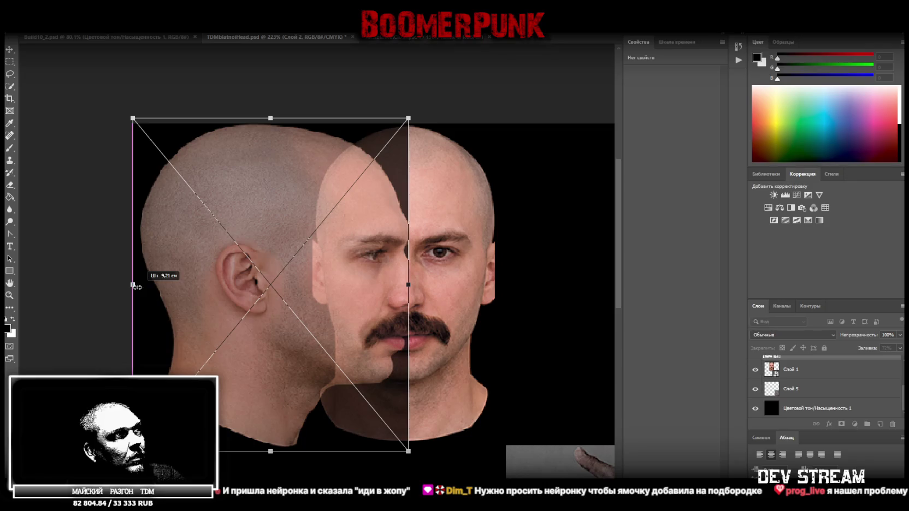
pyautogui.moveTo(406, 284); pyautogui.dragTo(424, 284)
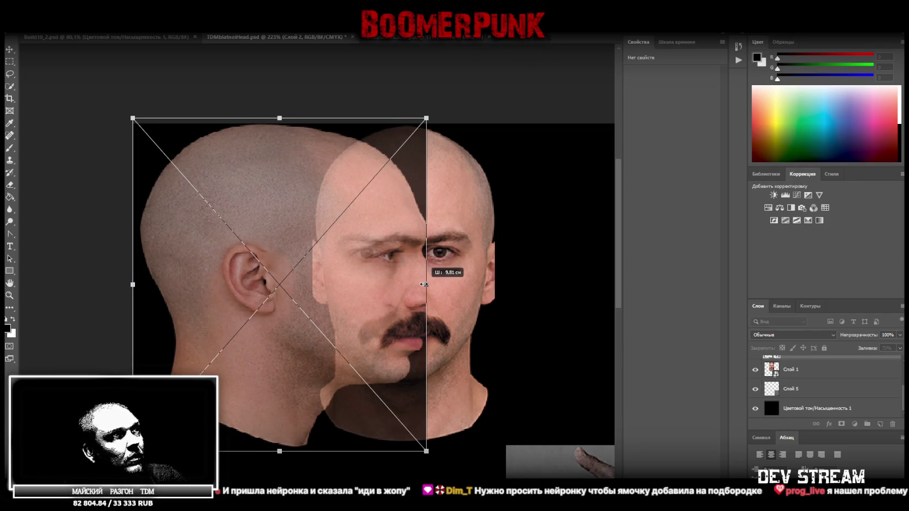
pyautogui.press('Return')
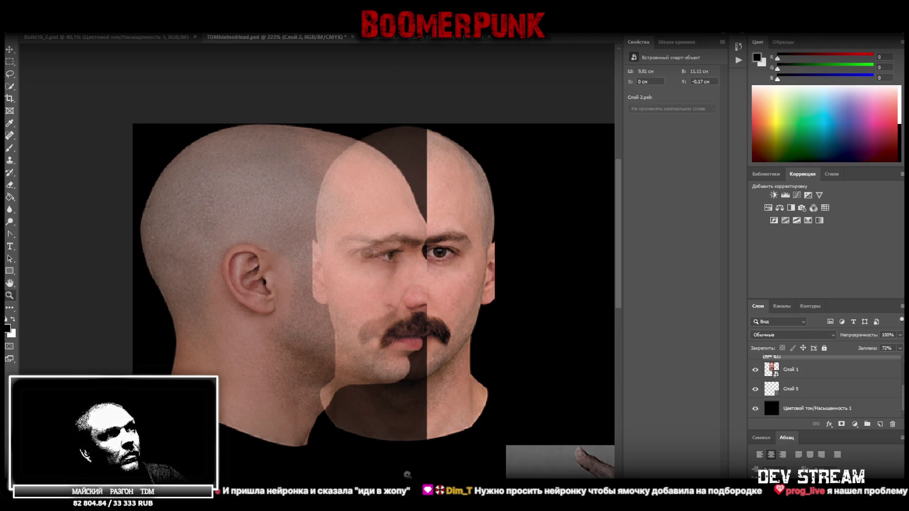
pyautogui.hscroll(2, 358, 301)
pyautogui.scroll(2, 809, 386)
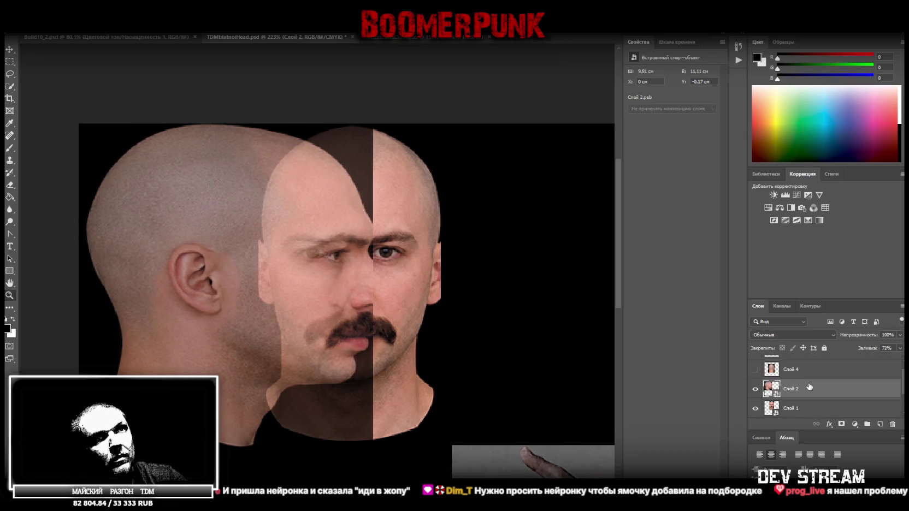
# - Select and show the bald-head layer Слой 3, then move it up-left and squash it vertically
pyautogui.scroll(1, 799, 377)
pyautogui.click(796, 370)
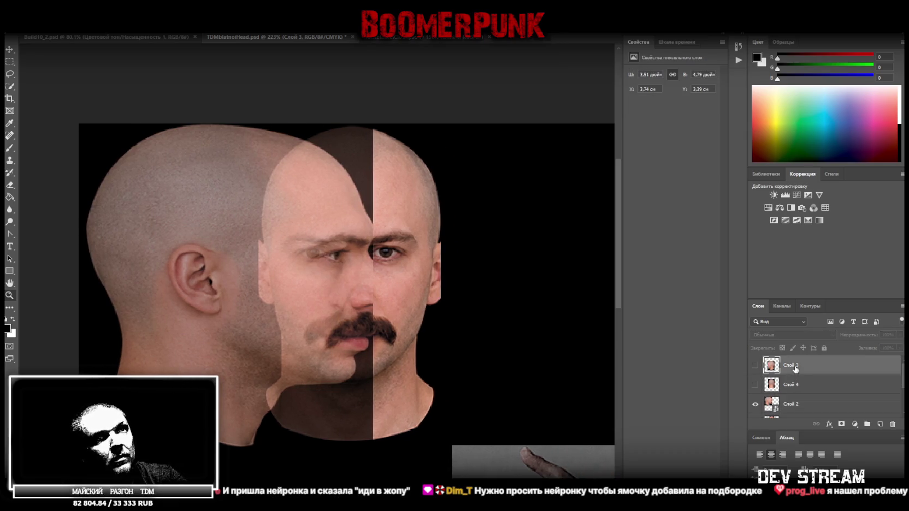
pyautogui.click(756, 365)
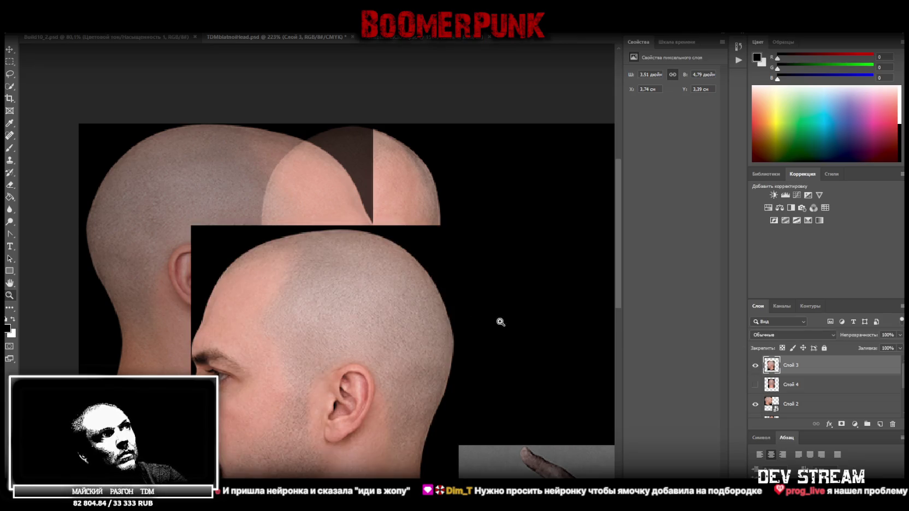
pyautogui.scroll(-2, 492, 322)
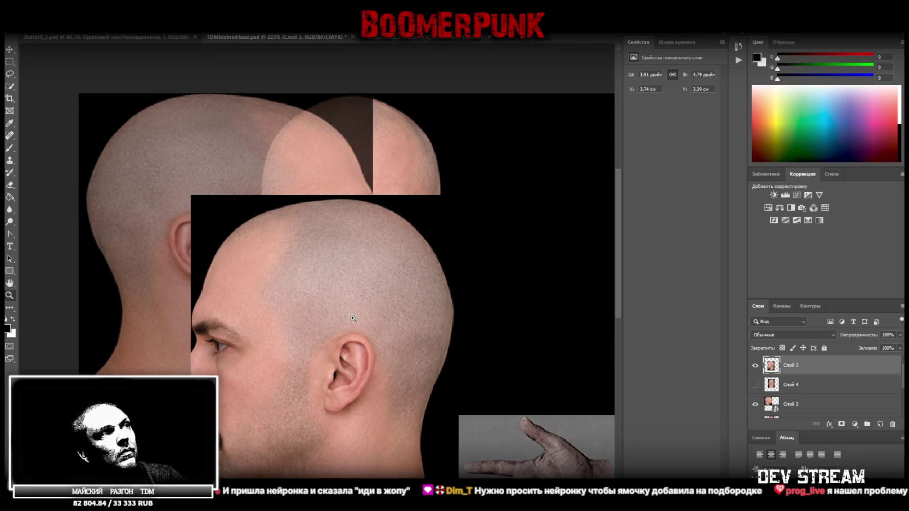
pyautogui.moveTo(371, 333); pyautogui.dragTo(317, 226)
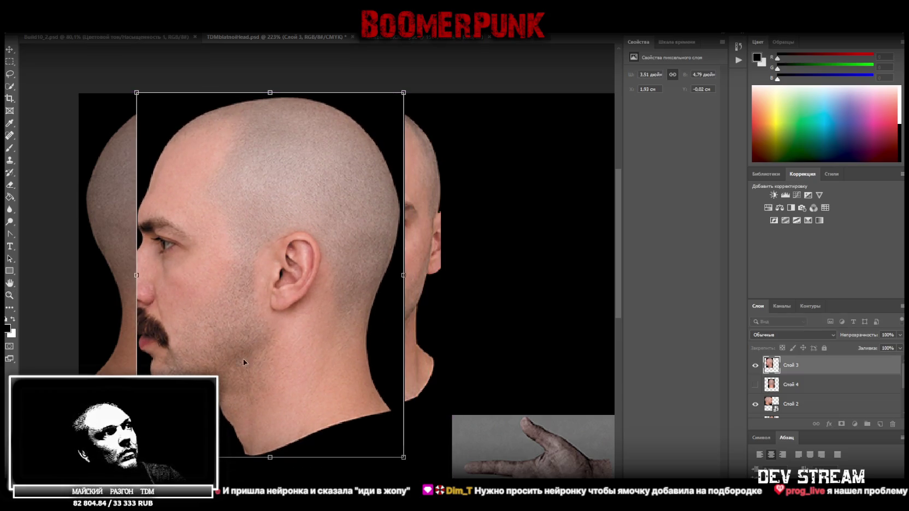
pyautogui.moveTo(271, 462); pyautogui.dragTo(267, 425)
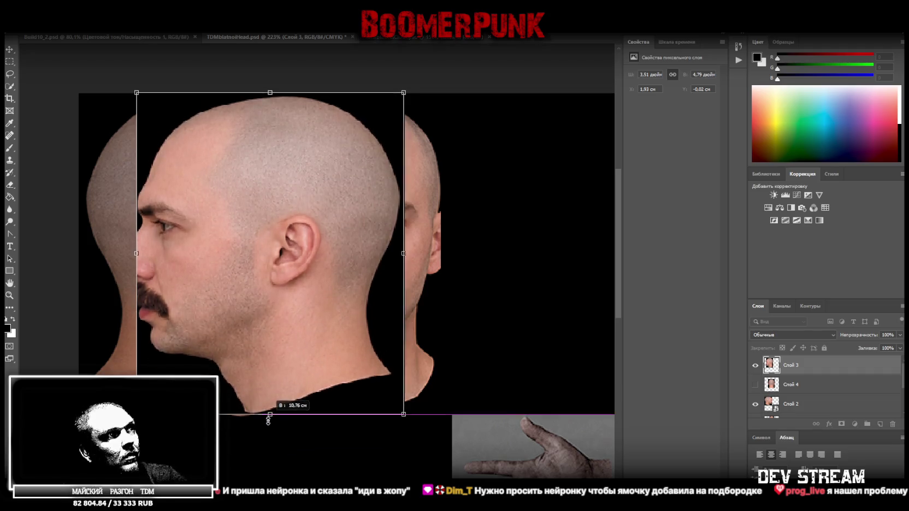
# - Drop Слой 3's fill to 57% and position it on the right, then hide Слой 2 and undo
pyautogui.click(899, 348)
pyautogui.moveTo(900, 359); pyautogui.dragTo(881, 359)
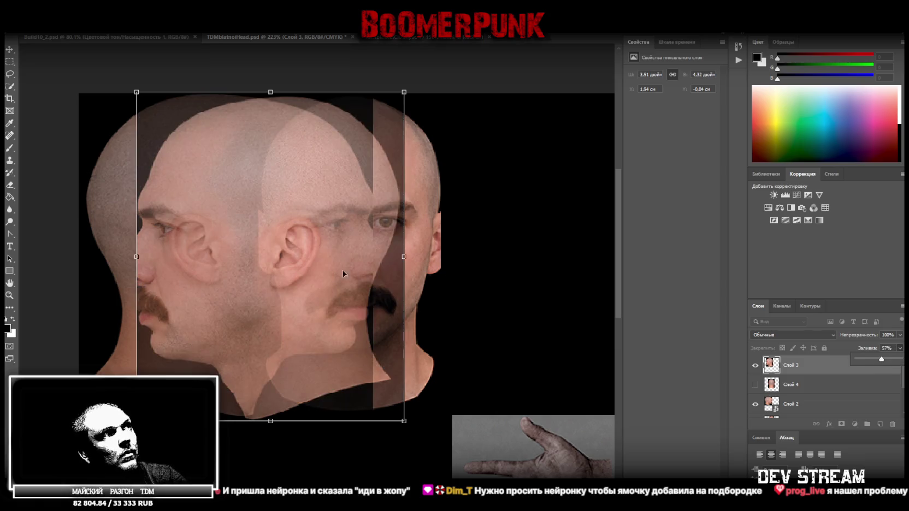
pyautogui.moveTo(343, 273); pyautogui.dragTo(529, 272)
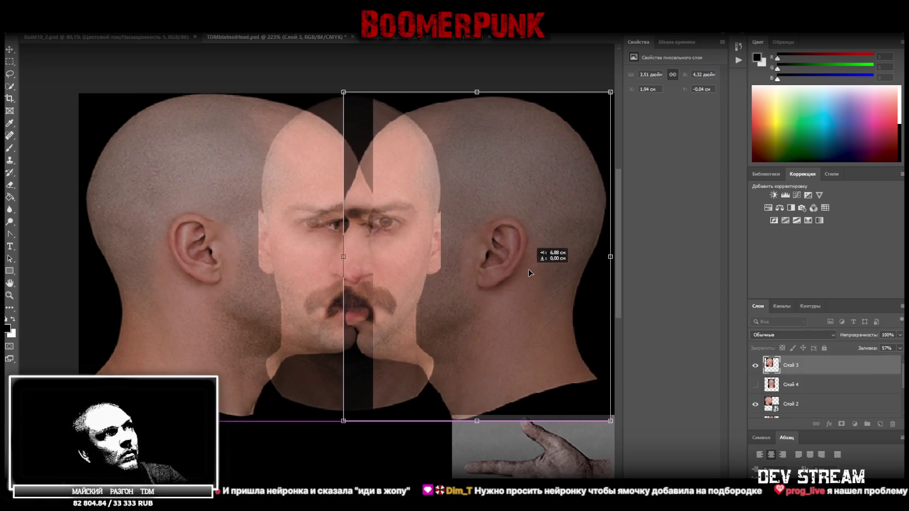
pyautogui.moveTo(529, 272); pyautogui.dragTo(522, 271)
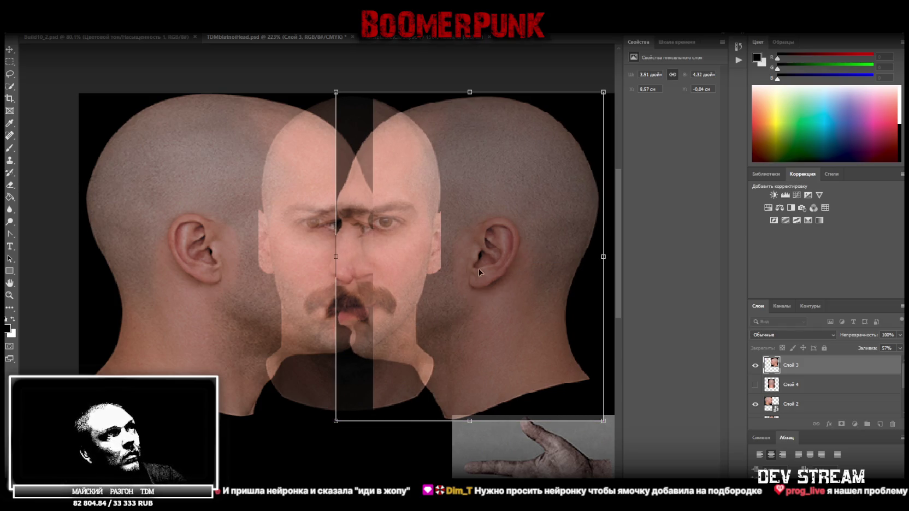
pyautogui.moveTo(485, 263); pyautogui.dragTo(484, 262)
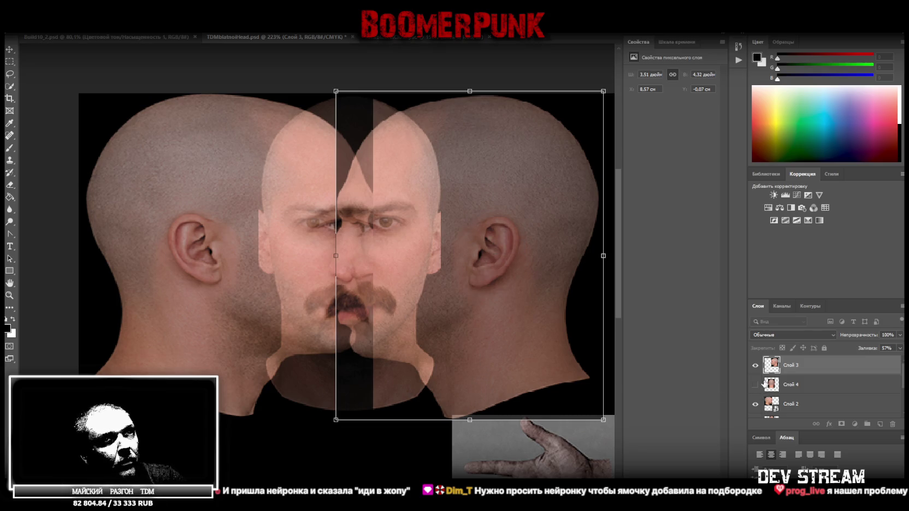
pyautogui.click(755, 404)
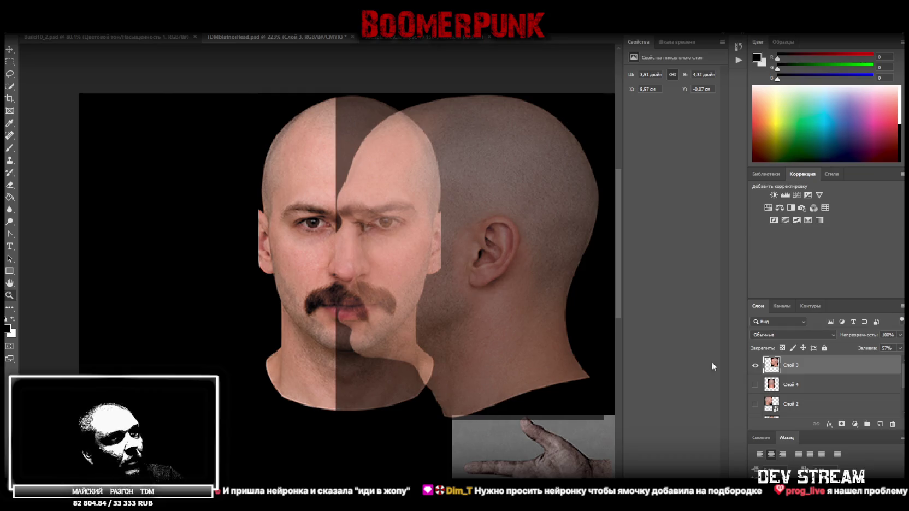
pyautogui.hotkey('ctrl', 'z')
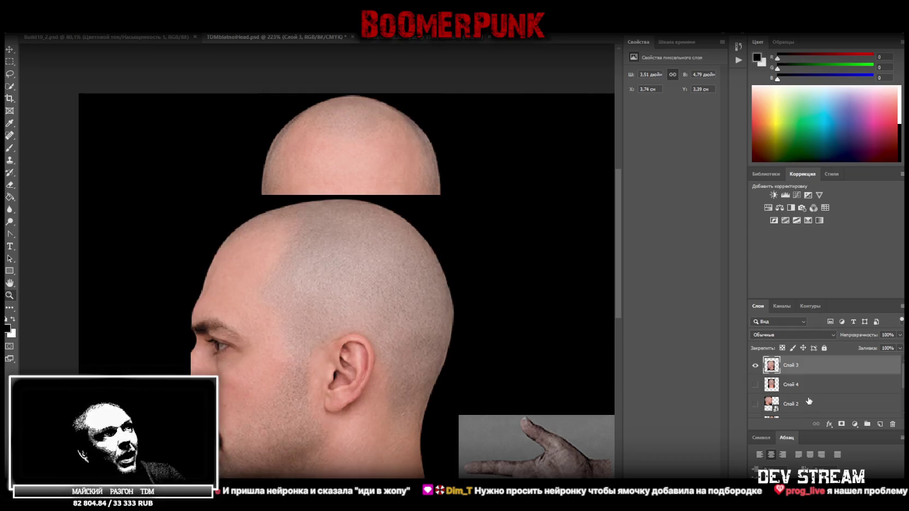
# - Undo once more, convert Слой 3 to a smart object, and hide Слой 2
pyautogui.hotkey('ctrl', 'z')
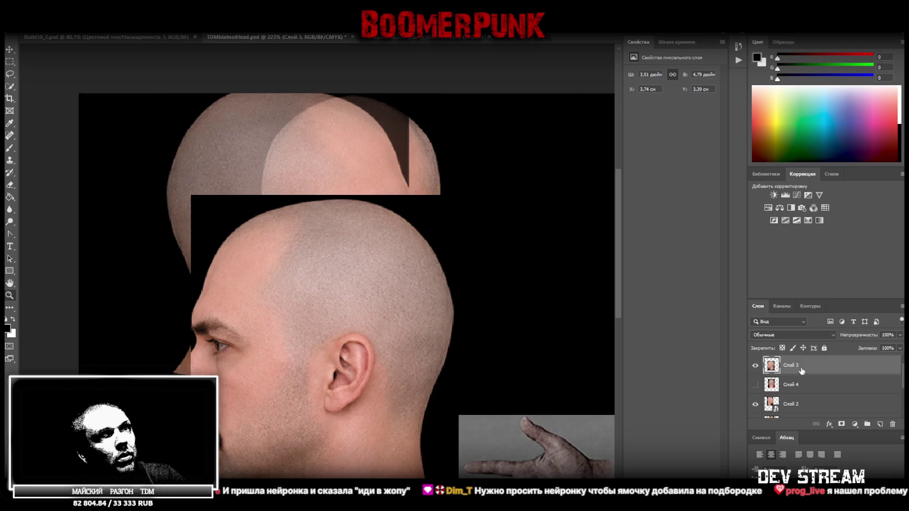
pyautogui.rightClick(802, 370)
pyautogui.click(710, 243)
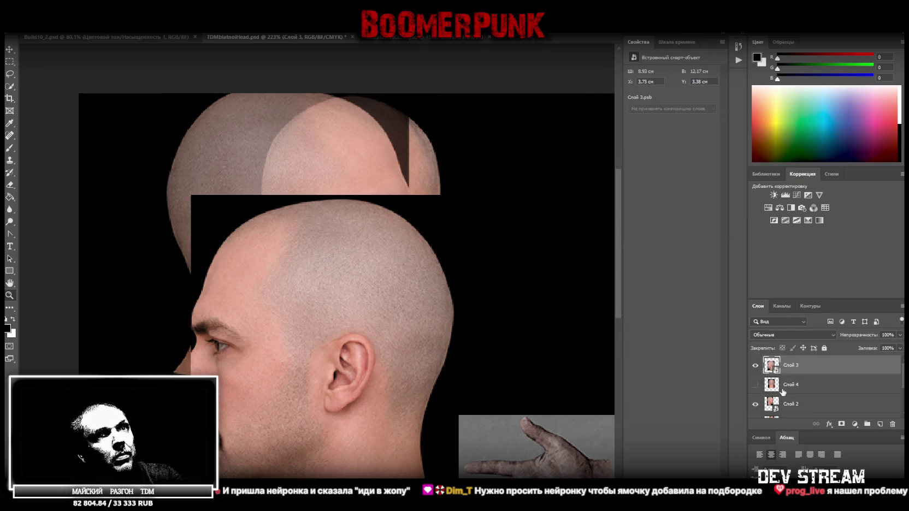
pyautogui.click(755, 405)
pyautogui.hotkey('ctrl', 't')
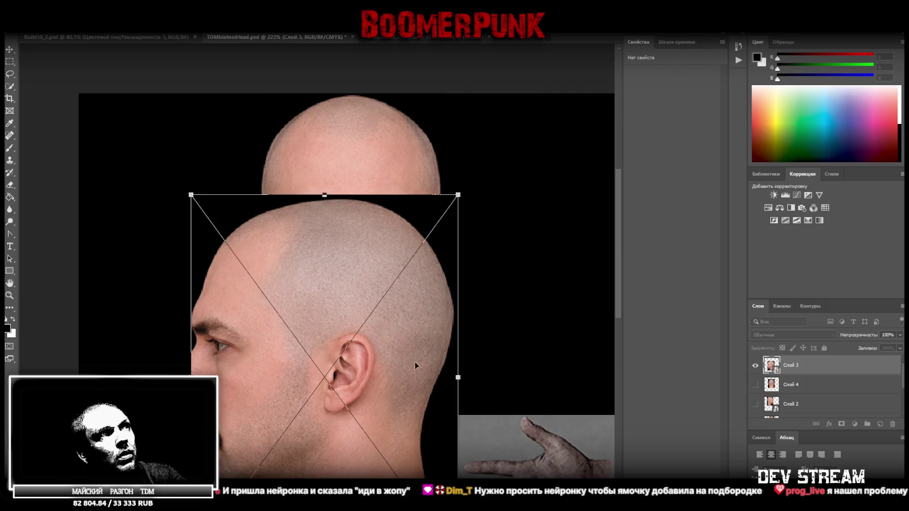
pyautogui.press('Return')
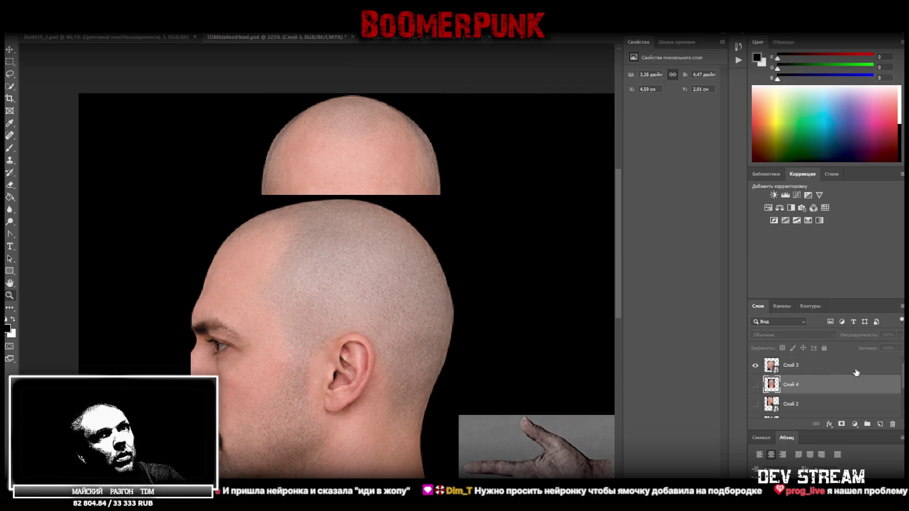
pyautogui.click(900, 348)
# - Move the front face over the side head, squash it vertically and widen it to 10,16 cm
pyautogui.hotkey('ctrl', 't')
pyautogui.moveTo(415, 314); pyautogui.dragTo(441, 252)
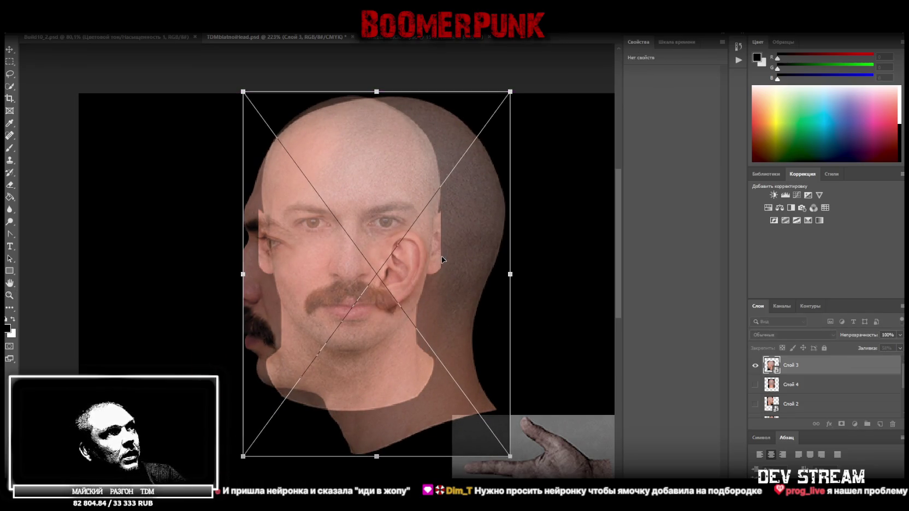
pyautogui.moveTo(376, 459); pyautogui.dragTo(376, 410)
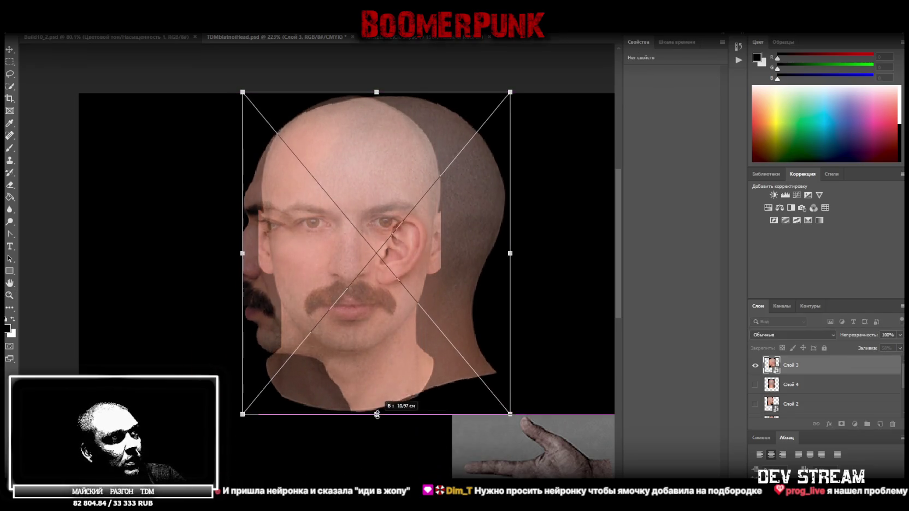
pyautogui.moveTo(432, 250); pyautogui.dragTo(536, 250)
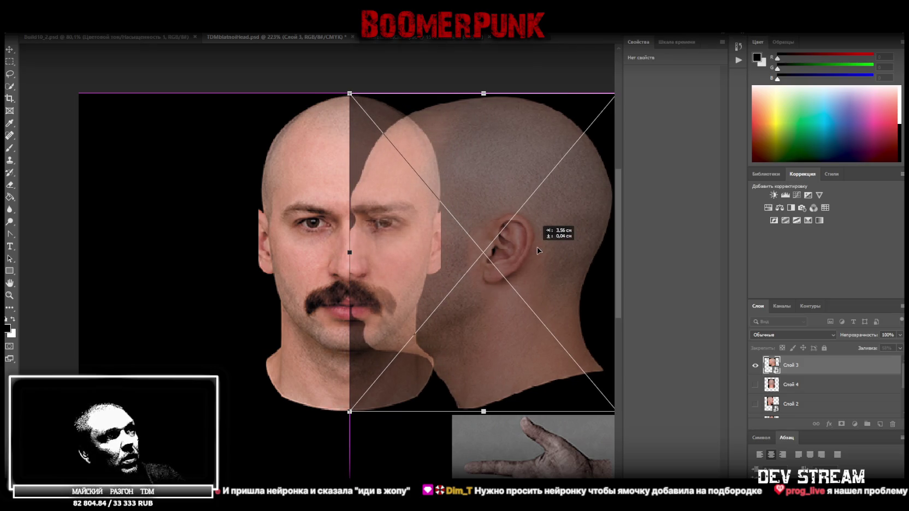
pyautogui.keyDown('ctrl'); pyautogui.hscroll(2, 364, 403); pyautogui.keyUp('ctrl')
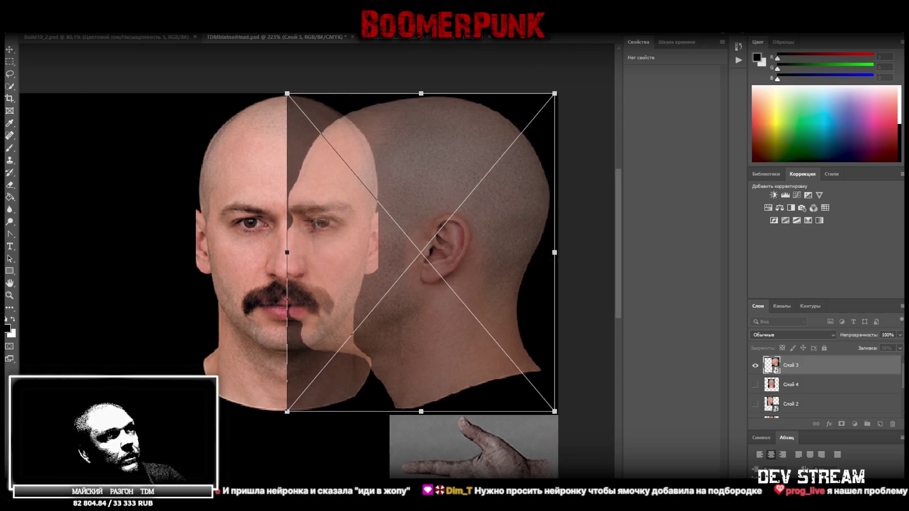
pyautogui.moveTo(483, 269); pyautogui.dragTo(485, 268)
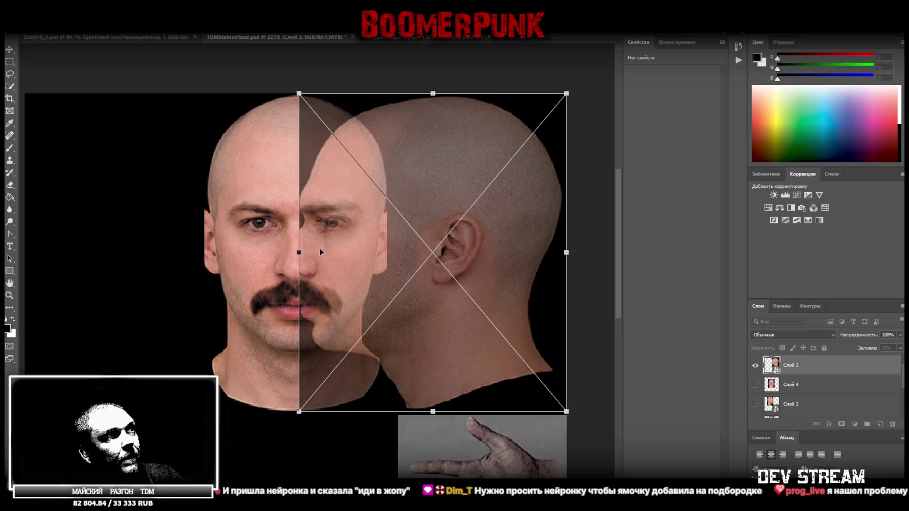
pyautogui.moveTo(299, 252); pyautogui.dragTo(260, 251)
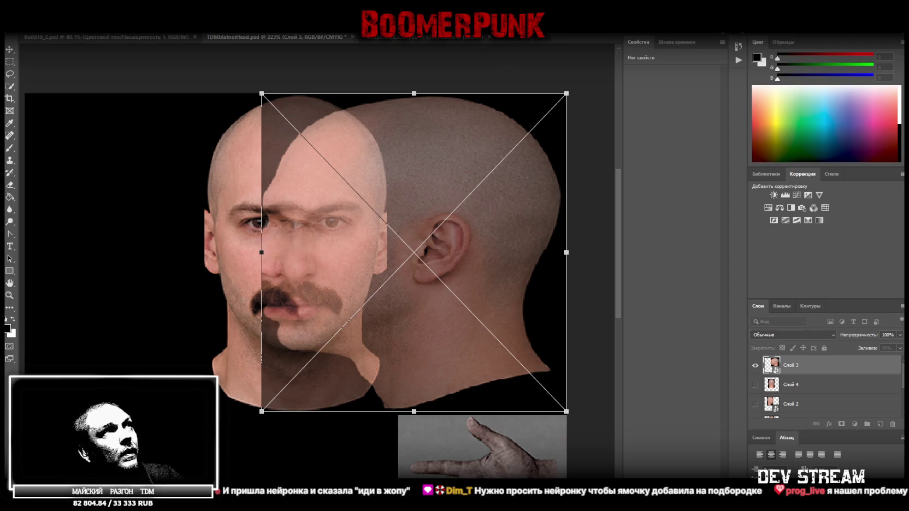
pyautogui.press('Return')
# - Show Слой 2 again, squash the side-profile head from the top and stretch it wider left
pyautogui.click(755, 404)
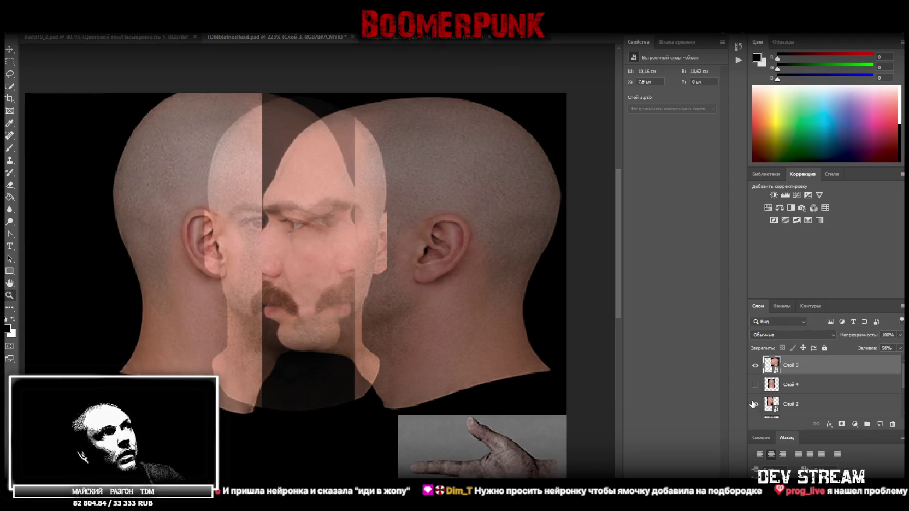
pyautogui.hscroll(-3, 352, 369)
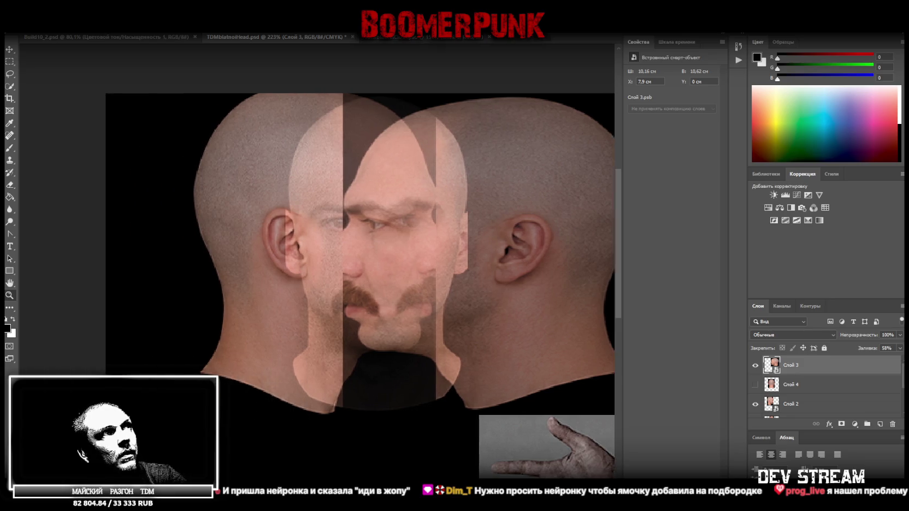
pyautogui.hotkey('ctrl', 't')
pyautogui.click(800, 407)
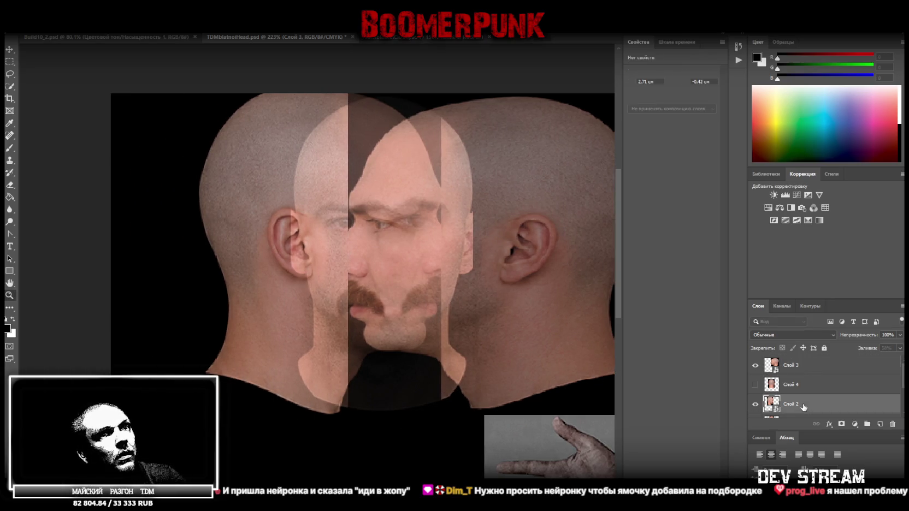
pyautogui.hotkey('ctrl', 't')
pyautogui.moveTo(321, 75); pyautogui.dragTo(316, 89)
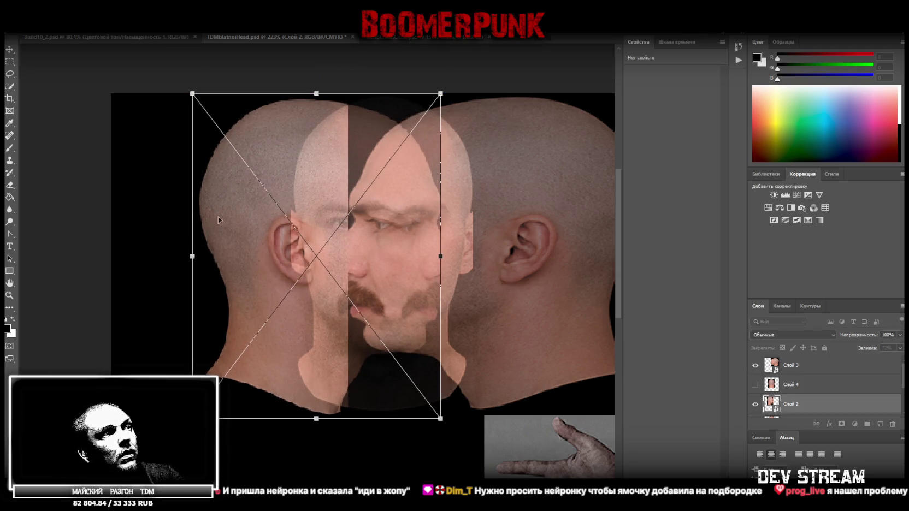
pyautogui.moveTo(190, 255); pyautogui.dragTo(111, 256)
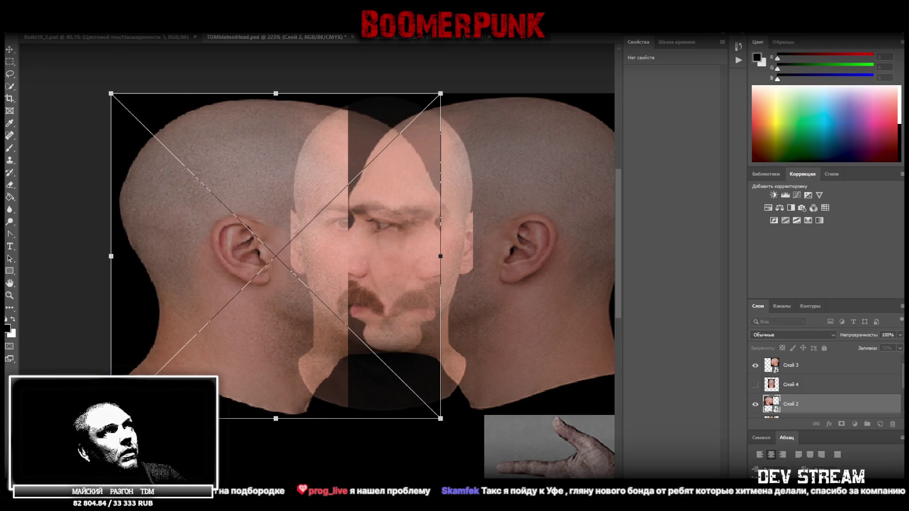
pyautogui.press('Return')
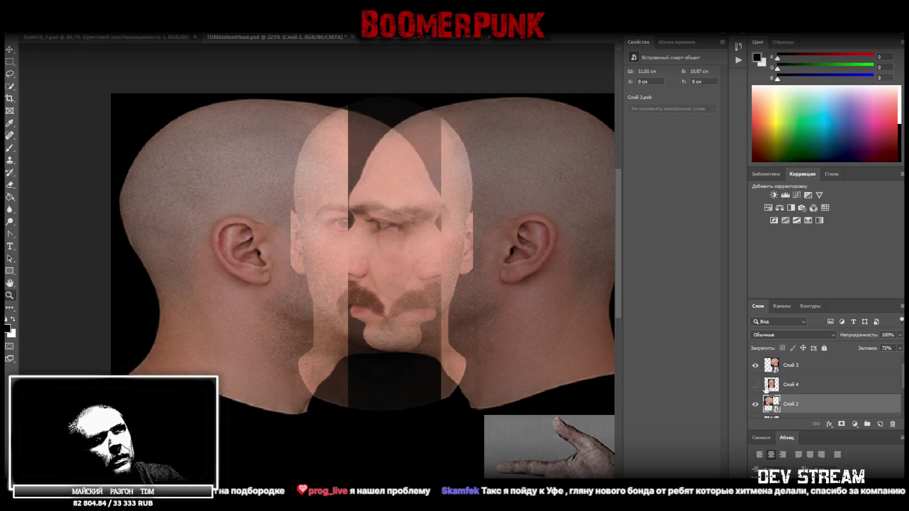
# - Hide Слой 3 and shorten the side-profile head to 10,72 cm height
pyautogui.click(755, 365)
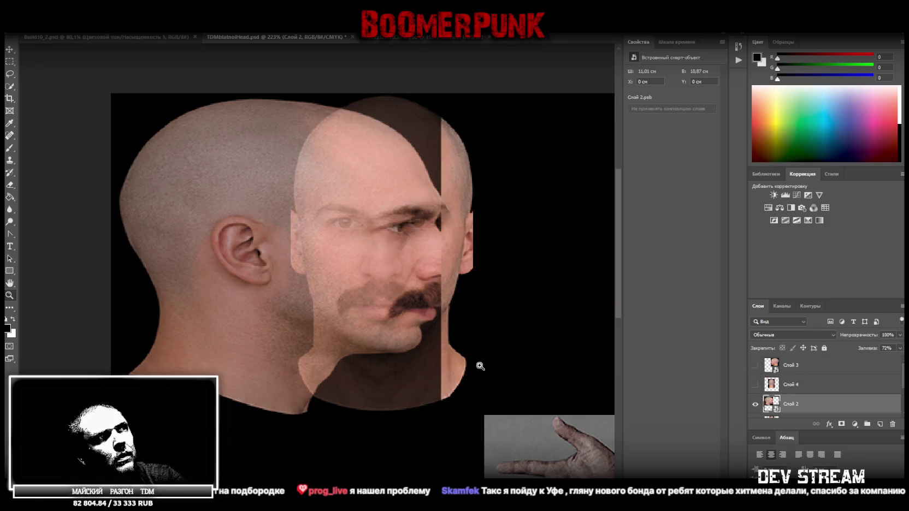
pyautogui.hotkey('ctrl', 't')
pyautogui.moveTo(276, 418); pyautogui.dragTo(277, 415)
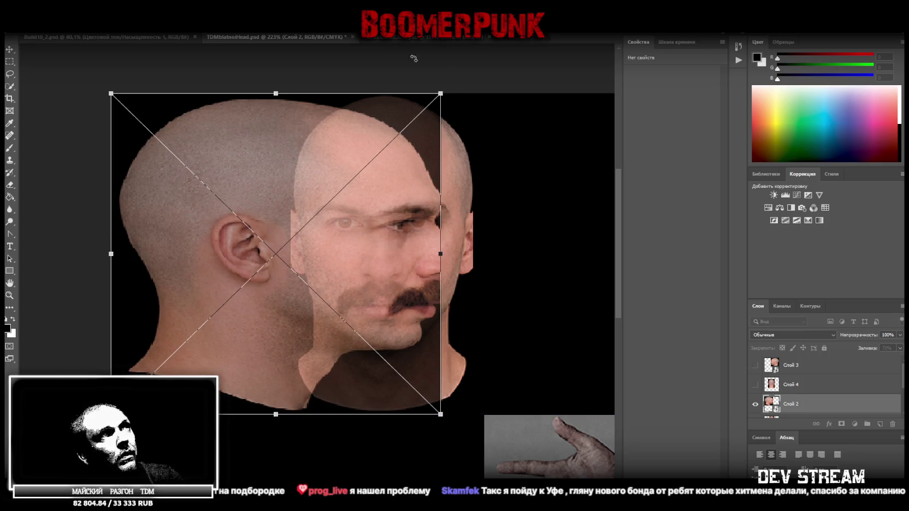
pyautogui.press('Return')
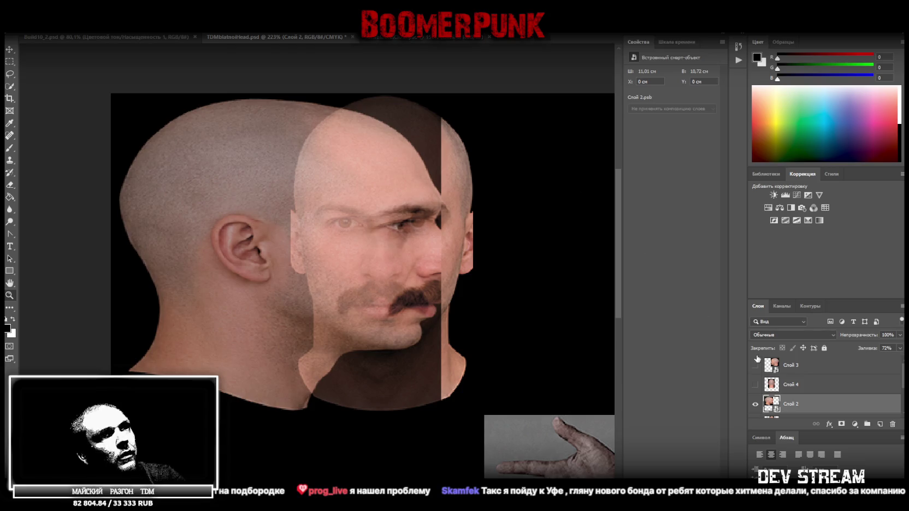
# - Show Слой 3 again and set the layers' fill back to 100%
pyautogui.click(755, 365)
pyautogui.click(900, 350)
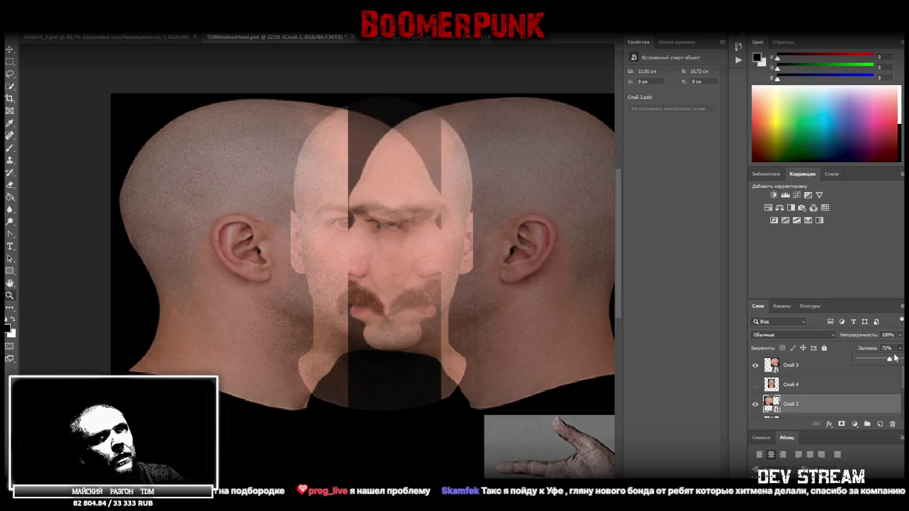
pyautogui.moveTo(888, 359); pyautogui.dragTo(902, 359)
pyautogui.scroll(-1, 818, 391)
pyautogui.click(815, 392)
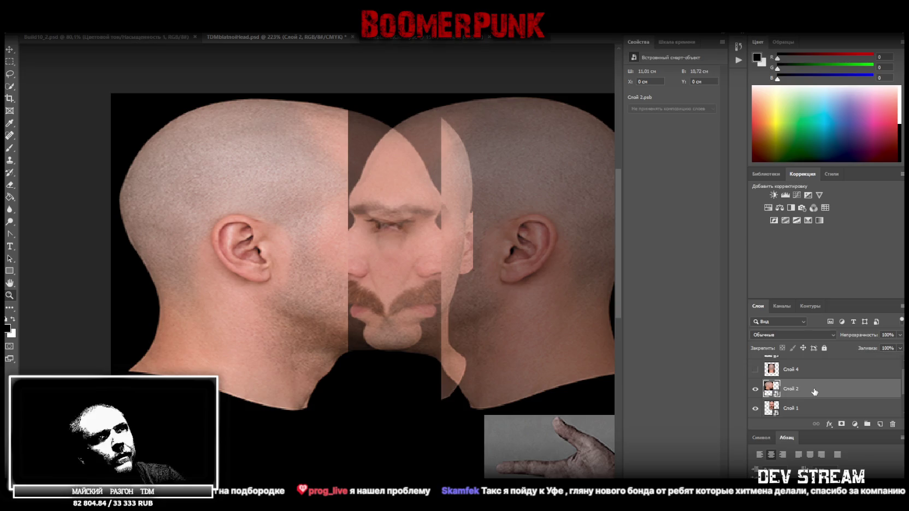
pyautogui.scroll(1, 824, 387)
pyautogui.click(816, 367)
pyautogui.click(900, 348)
pyautogui.moveTo(901, 358); pyautogui.dragTo(878, 374)
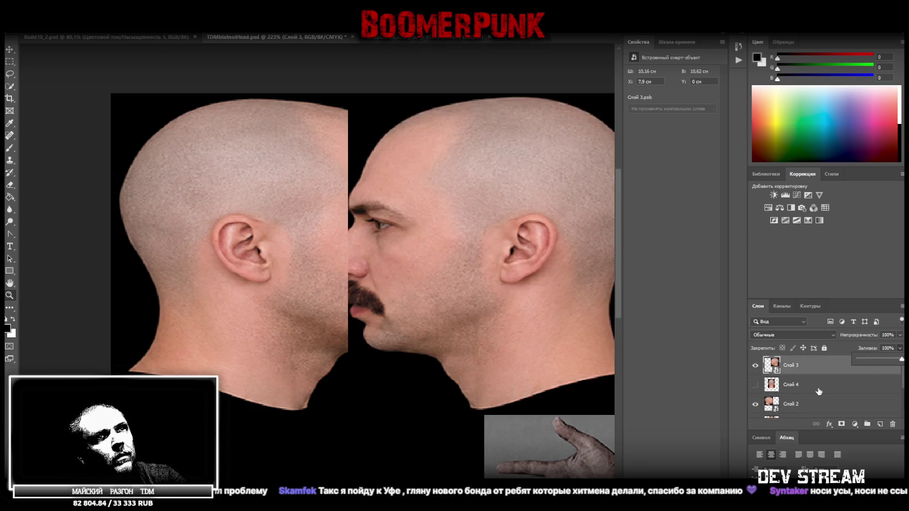
# - Hide Слой 3 and rasterize the side-profile layer Слой 2 by erasing on it
pyautogui.click(756, 365)
pyautogui.click(805, 404)
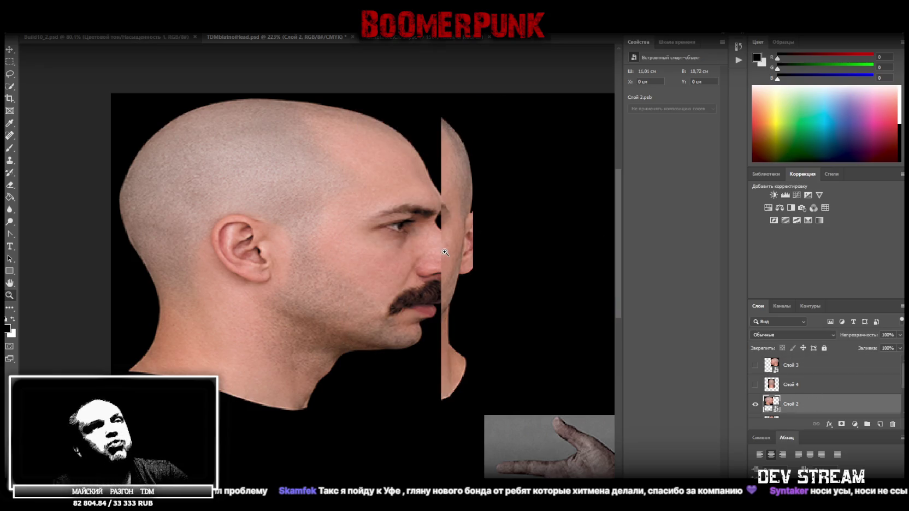
pyautogui.press('e')
pyautogui.click(244, 191)
pyautogui.press('Return')
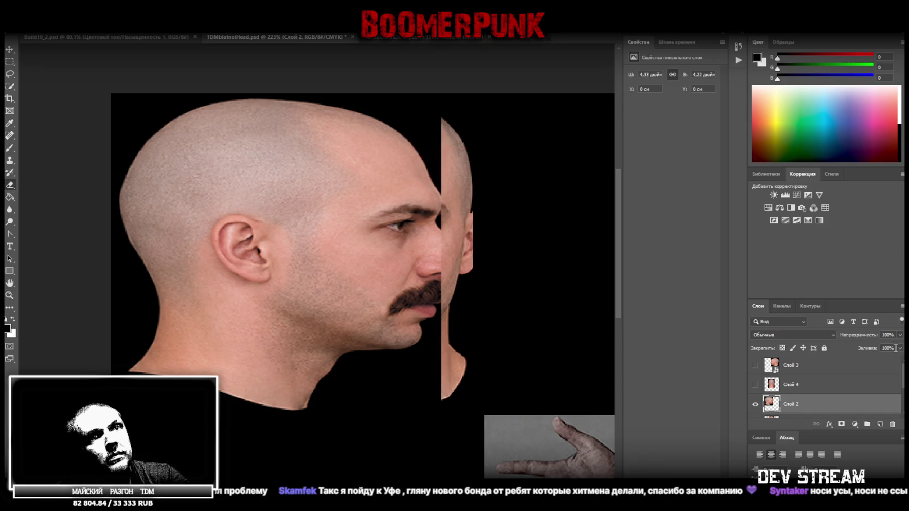
# - Duplicate Слой 2 as Слой 2 копия and lower the copy's fill to 55%
pyautogui.rightClick(807, 404)
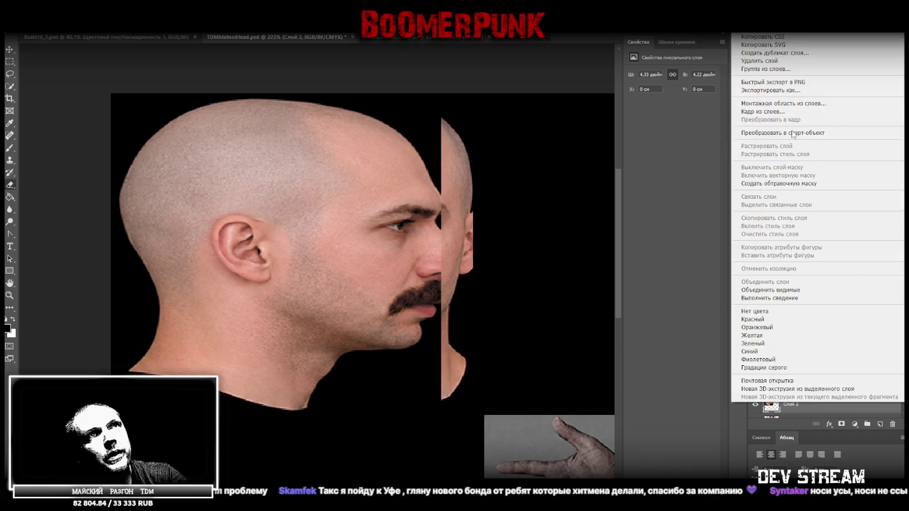
pyautogui.click(787, 55)
pyautogui.press('Return')
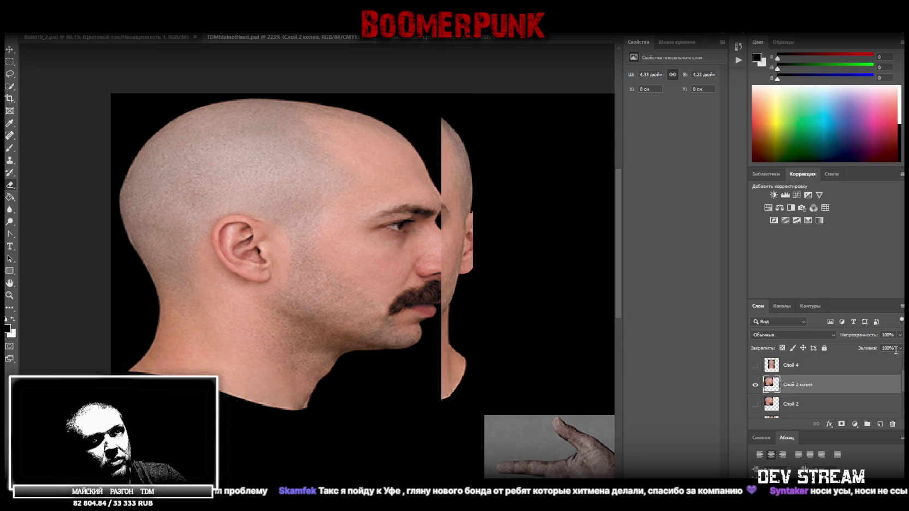
pyautogui.click(880, 358)
# - Erase the overlapping scalp, doubled right eye, mustache and cheek, then raise the fill to 76%
pyautogui.moveTo(424, 164)
pyautogui.mouseDown()
pyautogui.moveTo(444, 109)
pyautogui.moveTo(361, 116)
pyautogui.mouseUp()
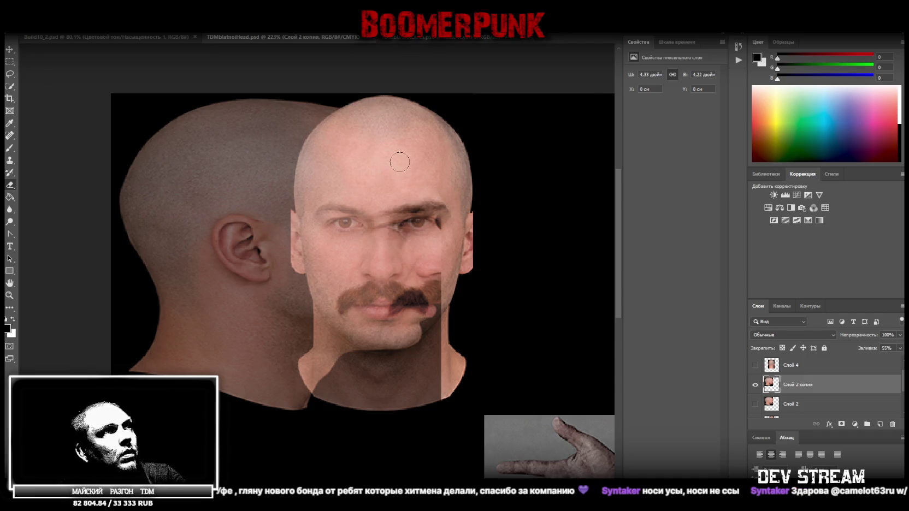
pyautogui.moveTo(418, 219); pyautogui.dragTo(439, 229)
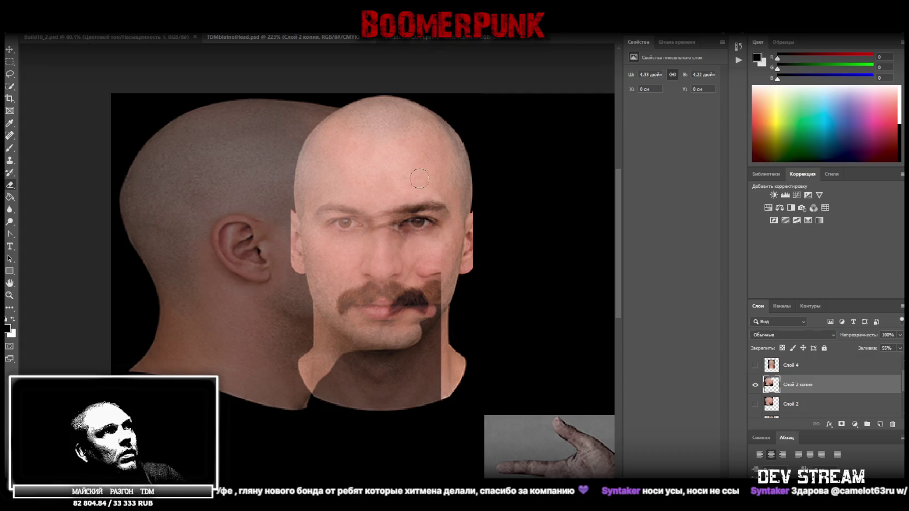
pyautogui.moveTo(431, 276)
pyautogui.mouseDown()
pyautogui.moveTo(444, 302)
pyautogui.moveTo(440, 396)
pyautogui.moveTo(415, 424)
pyautogui.moveTo(412, 337)
pyautogui.moveTo(427, 282)
pyautogui.moveTo(406, 187)
pyautogui.mouseUp()
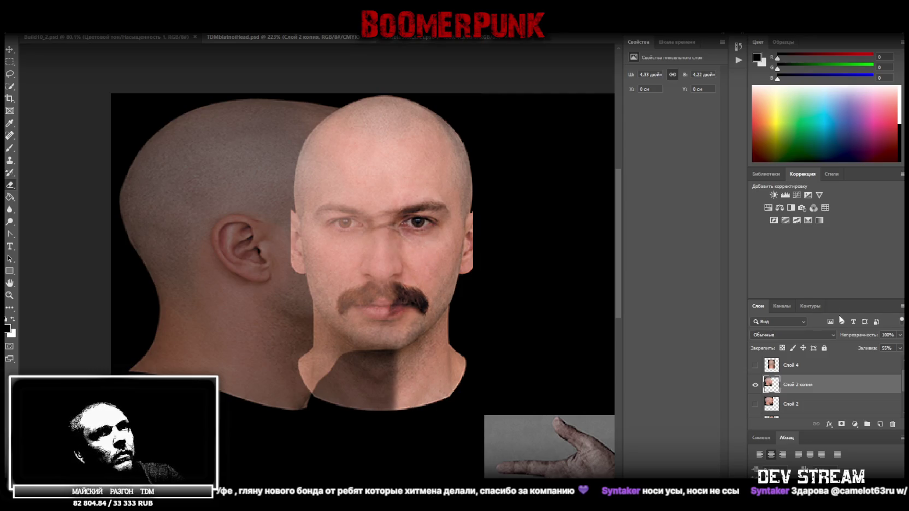
pyautogui.click(900, 348)
pyautogui.moveTo(889, 358); pyautogui.dragTo(900, 359)
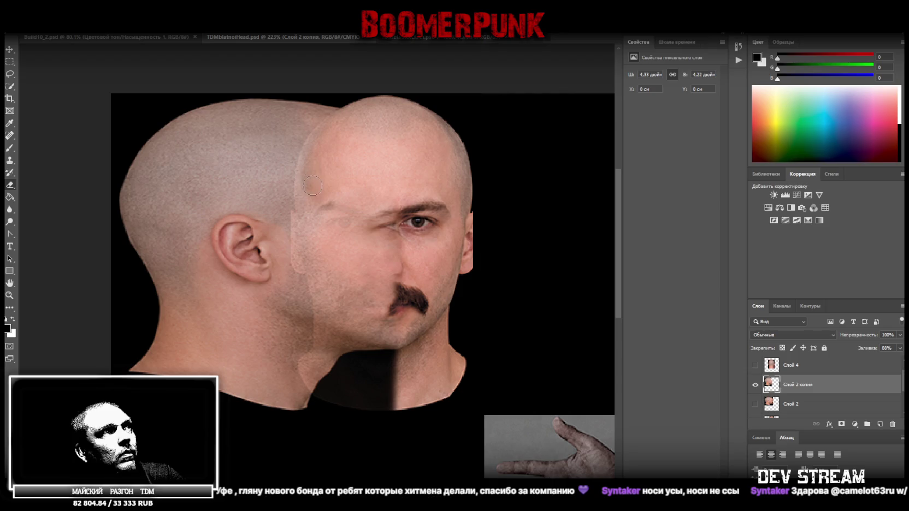
# - Erase the overlap across brow, nose, chin and neck to reveal the mustache, then set fill to 100%
pyautogui.moveTo(315, 208); pyautogui.dragTo(402, 218)
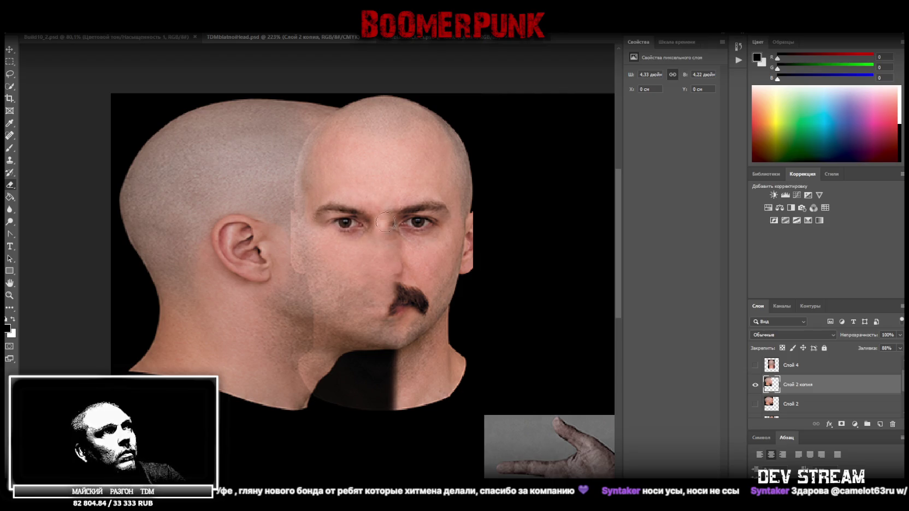
pyautogui.moveTo(378, 229)
pyautogui.mouseDown()
pyautogui.moveTo(400, 356)
pyautogui.moveTo(406, 300)
pyautogui.moveTo(385, 415)
pyautogui.mouseUp()
pyautogui.moveTo(379, 384)
pyautogui.mouseDown()
pyautogui.moveTo(359, 351)
pyautogui.moveTo(321, 384)
pyautogui.moveTo(336, 401)
pyautogui.mouseUp()
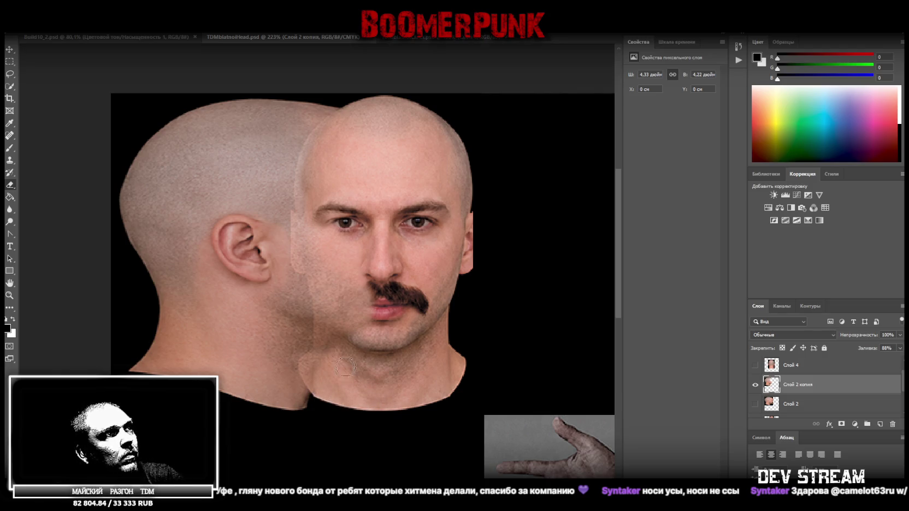
pyautogui.moveTo(361, 300); pyautogui.dragTo(373, 322)
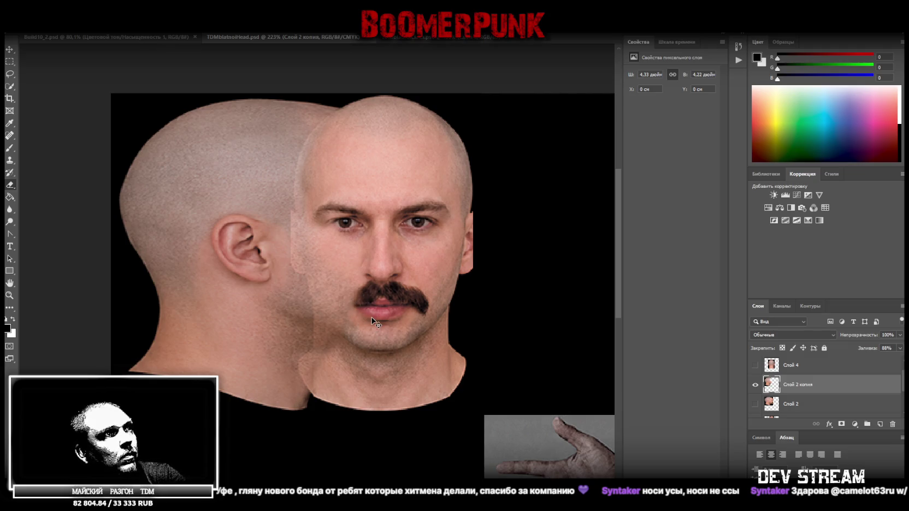
pyautogui.moveTo(361, 331); pyautogui.dragTo(336, 306)
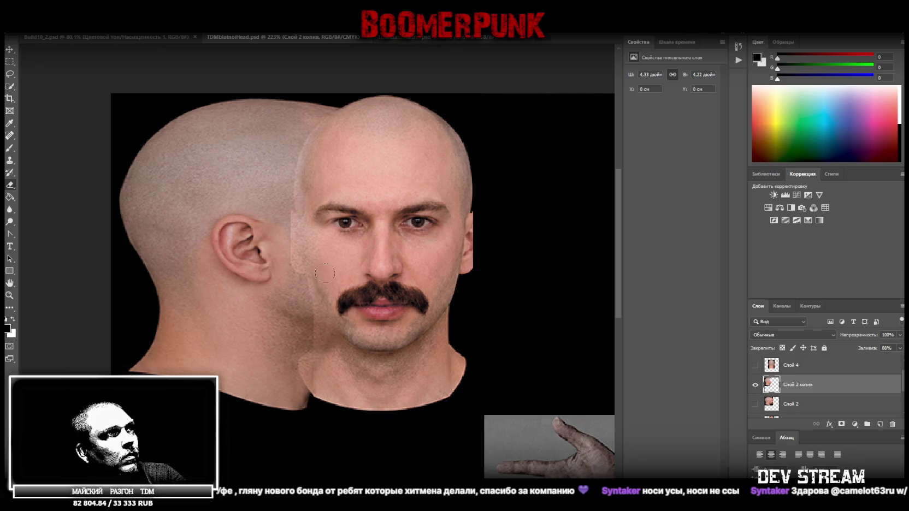
pyautogui.moveTo(319, 247); pyautogui.dragTo(350, 241)
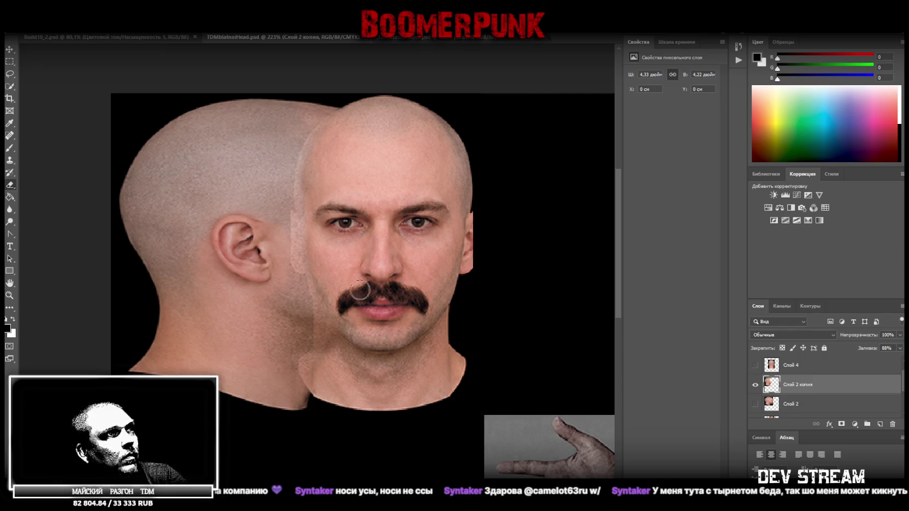
pyautogui.click(899, 348)
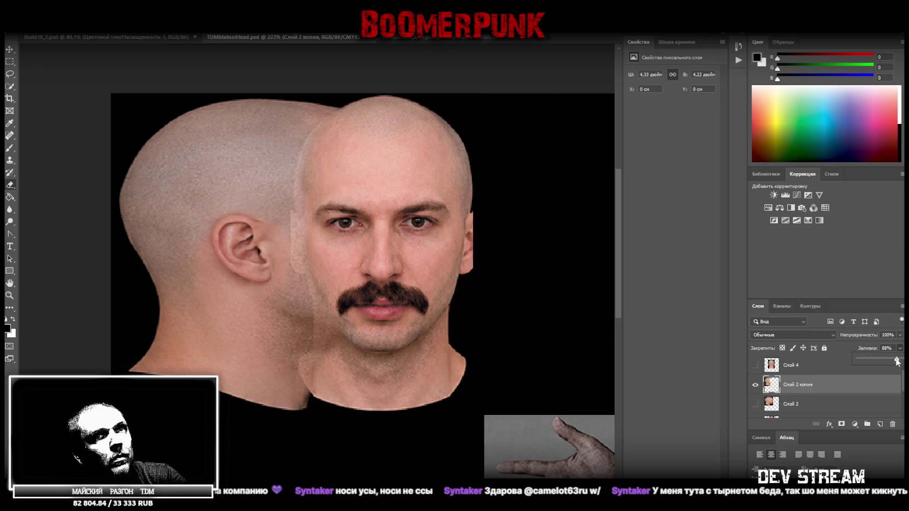
pyautogui.moveTo(896, 358); pyautogui.dragTo(902, 360)
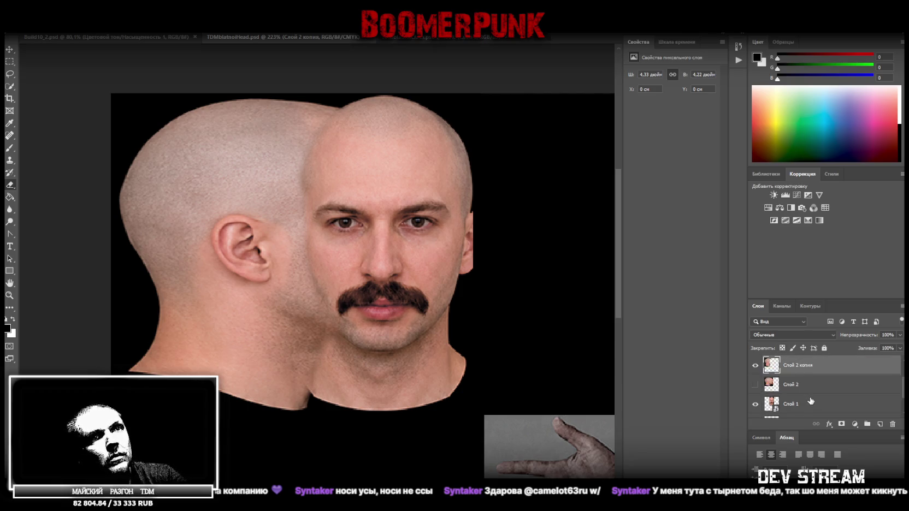
# - Paste the side-profile head image as new layer Слой 3 and make it visible
pyautogui.hotkey('ctrl', 'v')
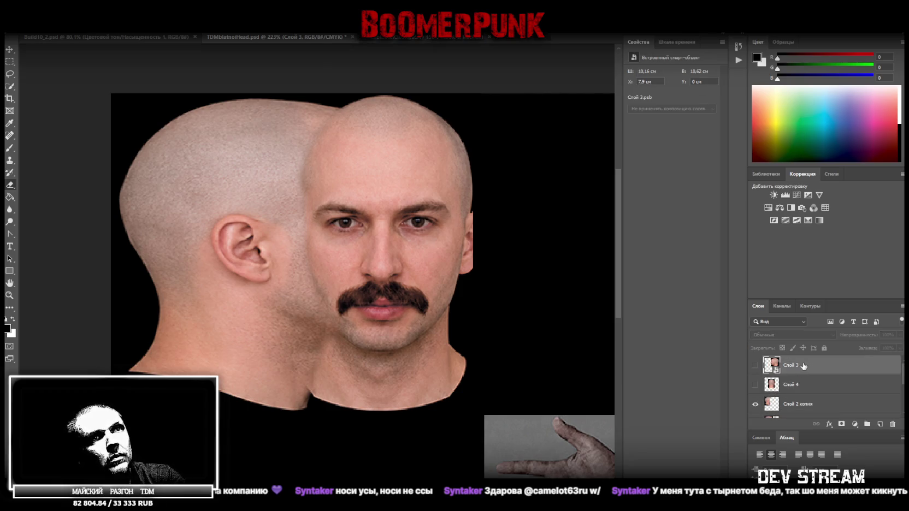
pyautogui.click(756, 366)
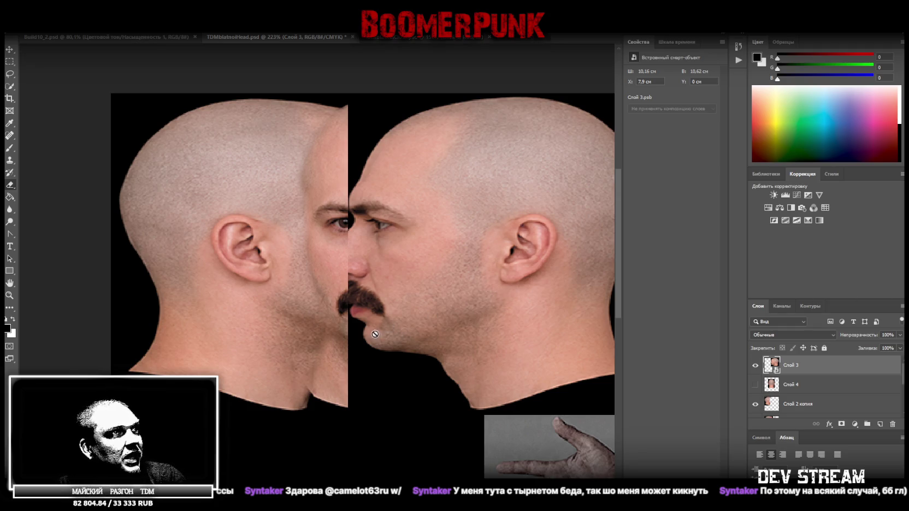
pyautogui.click(812, 407)
pyautogui.click(818, 371)
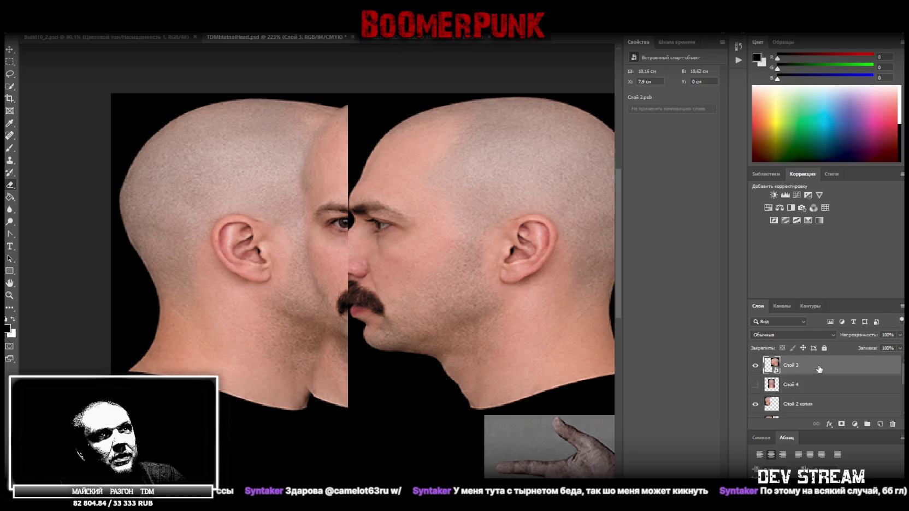
pyautogui.rightClick(818, 370)
# - Duplicate Слой 3 as Слой 3 копия, rasterize it, and lower its fill to 73%
pyautogui.click(683, 134)
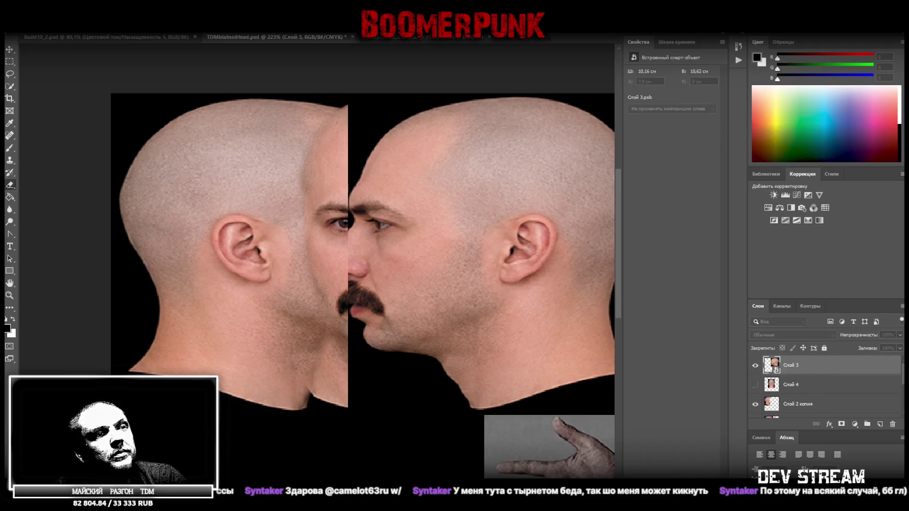
pyautogui.press('Return')
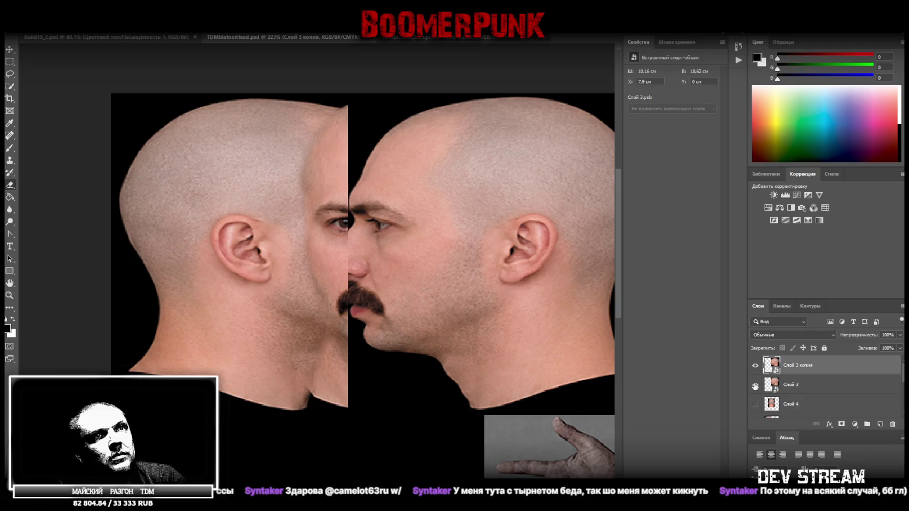
pyautogui.click(428, 233)
pyautogui.press('Return')
pyautogui.click(899, 348)
pyautogui.moveTo(900, 359); pyautogui.dragTo(888, 359)
# - Erase the dark wedge above the middle face and the ghosted second eye
pyautogui.moveTo(346, 251)
pyautogui.mouseDown()
pyautogui.moveTo(349, 83)
pyautogui.moveTo(377, 126)
pyautogui.moveTo(369, 90)
pyautogui.moveTo(393, 142)
pyautogui.moveTo(406, 96)
pyautogui.moveTo(413, 105)
pyautogui.moveTo(423, 101)
pyautogui.mouseUp()
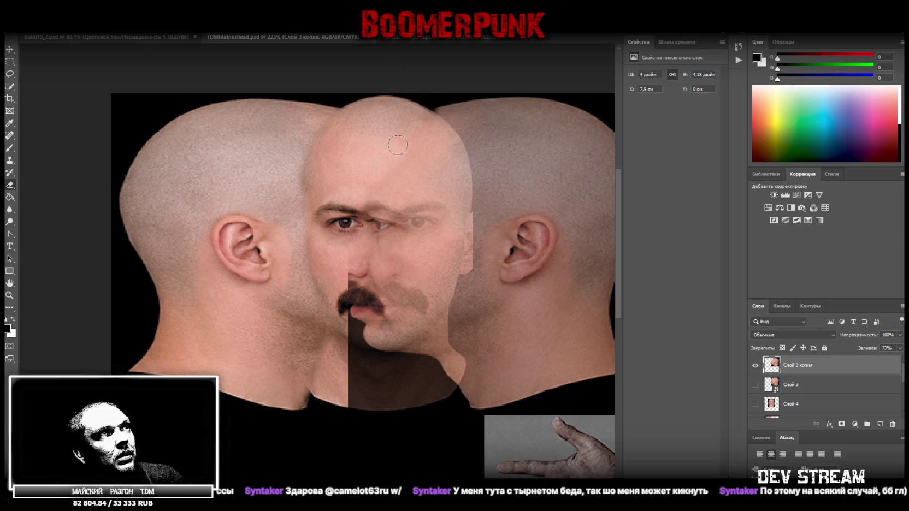
pyautogui.hotkey('ctrl', 'z')
pyautogui.moveTo(356, 102)
pyautogui.mouseDown()
pyautogui.moveTo(360, 235)
pyautogui.moveTo(367, 109)
pyautogui.moveTo(345, 105)
pyautogui.moveTo(383, 164)
pyautogui.moveTo(386, 97)
pyautogui.moveTo(400, 102)
pyautogui.moveTo(391, 89)
pyautogui.moveTo(406, 97)
pyautogui.moveTo(410, 122)
pyautogui.mouseUp()
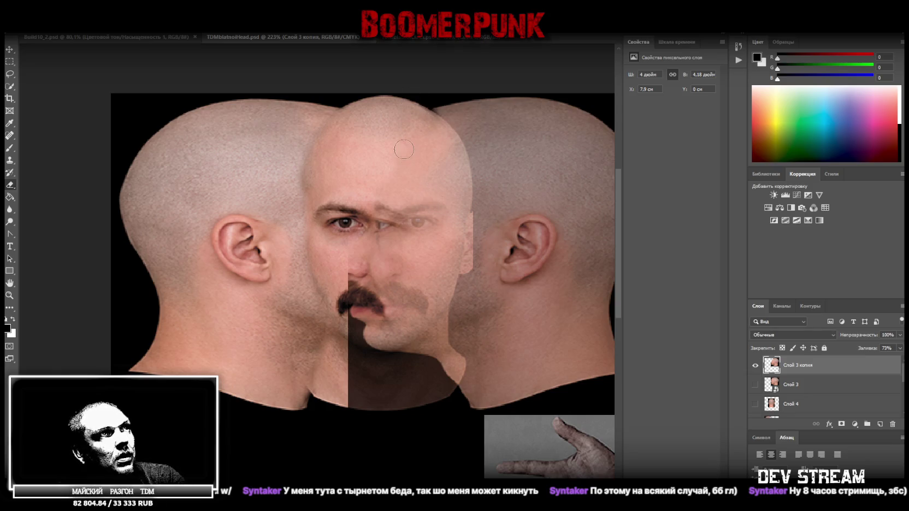
pyautogui.moveTo(376, 156)
pyautogui.mouseDown()
pyautogui.moveTo(374, 255)
pyautogui.moveTo(353, 356)
pyautogui.moveTo(397, 395)
pyautogui.moveTo(443, 386)
pyautogui.moveTo(420, 346)
pyautogui.moveTo(361, 312)
pyautogui.mouseUp()
# - Compare with the right-side head hidden and shown, erase around the right eye, and restore fill to 100%
pyautogui.click(755, 367)
pyautogui.click(755, 367)
pyautogui.click(756, 366)
pyautogui.click(756, 364)
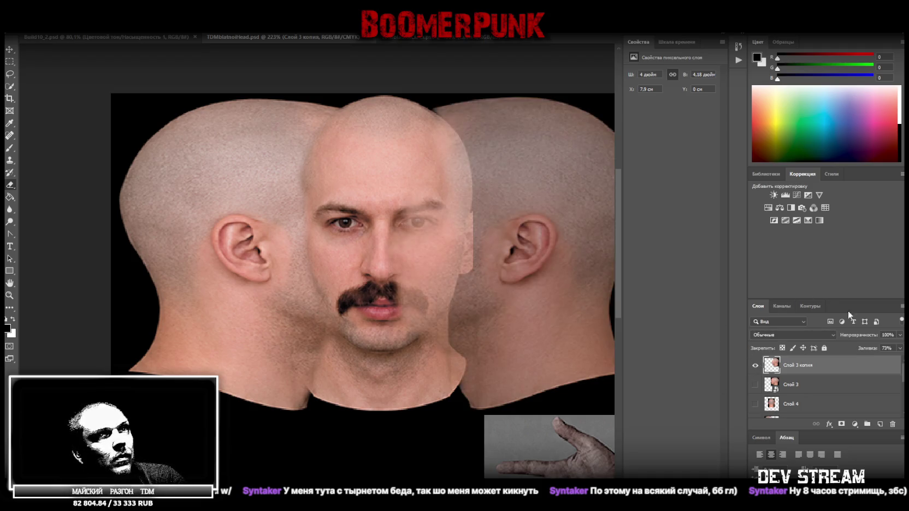
pyautogui.click(899, 348)
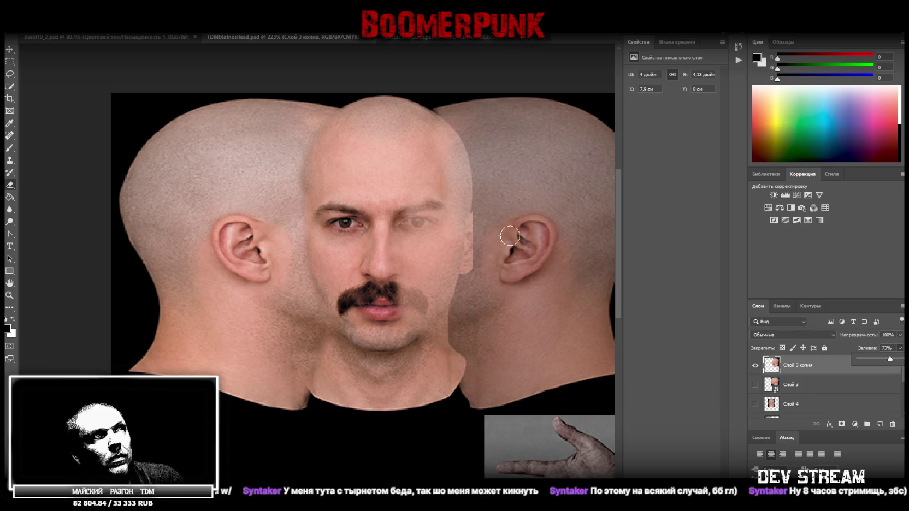
pyautogui.click(419, 157)
pyautogui.moveTo(442, 163)
pyautogui.mouseDown()
pyautogui.moveTo(431, 219)
pyautogui.moveTo(443, 285)
pyautogui.mouseUp()
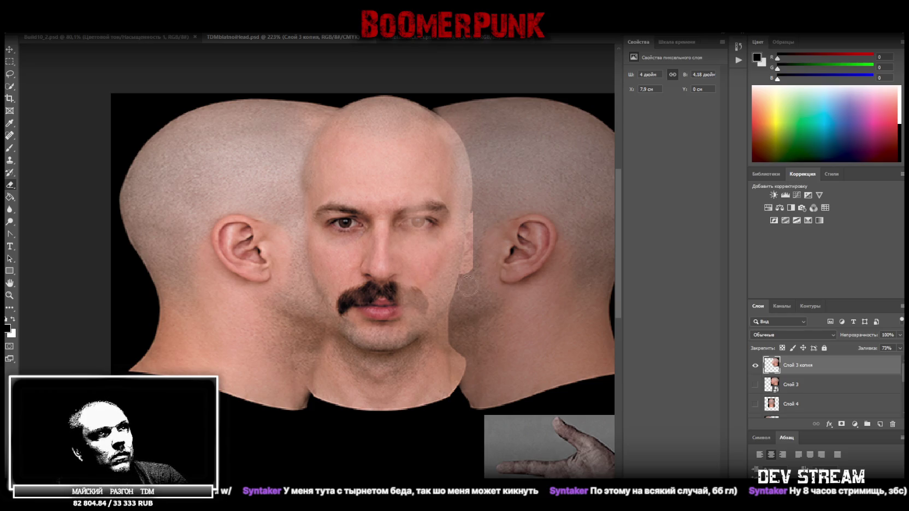
pyautogui.click(900, 348)
pyautogui.moveTo(890, 359); pyautogui.dragTo(902, 359)
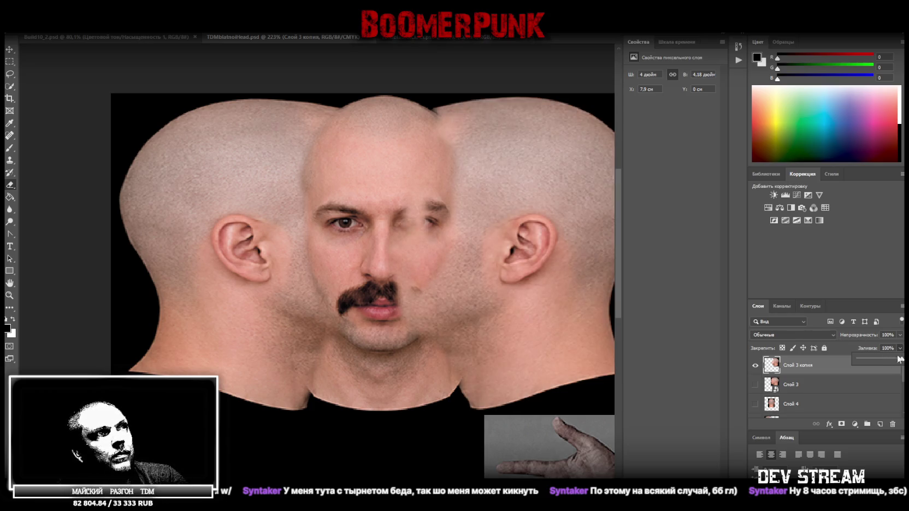
# - Erase the blur over the right eye and reveal the mustache's right end, then zoom out over the whole texture
pyautogui.moveTo(406, 256); pyautogui.dragTo(407, 219)
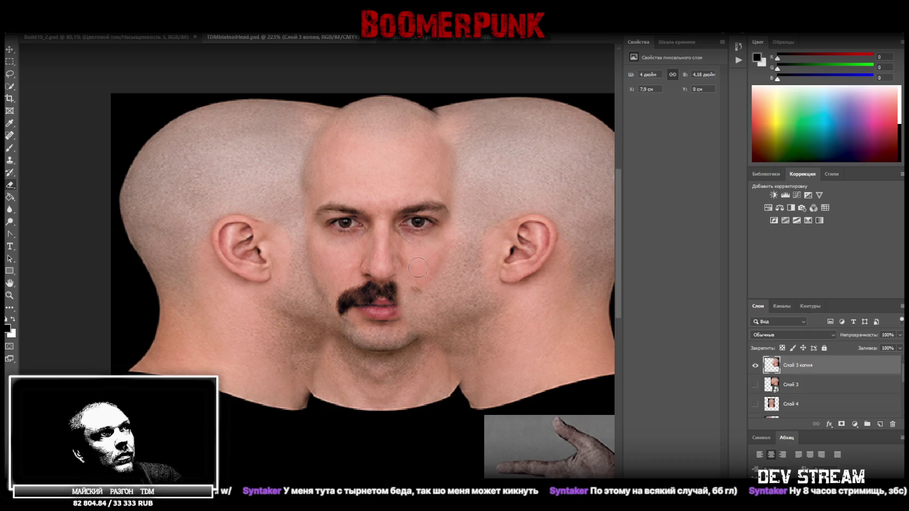
pyautogui.moveTo(409, 297)
pyautogui.mouseDown()
pyautogui.moveTo(415, 304)
pyautogui.moveTo(433, 288)
pyautogui.mouseUp()
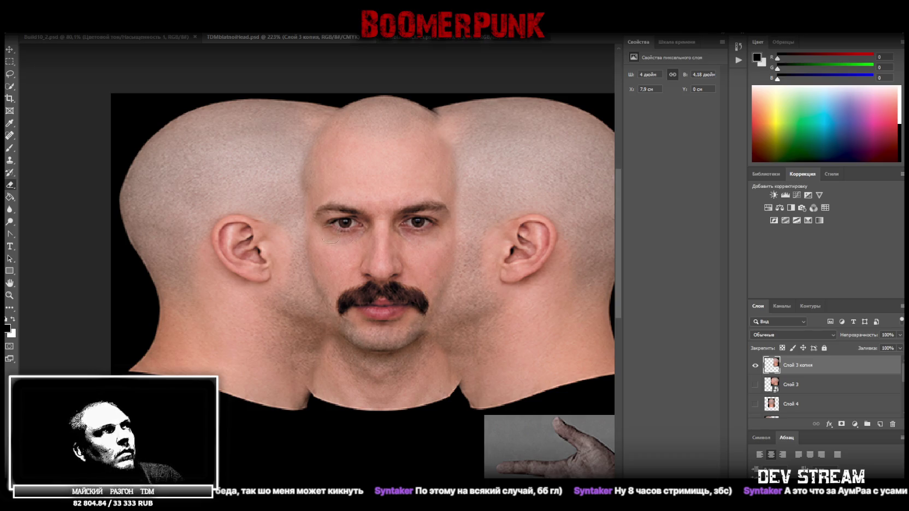
pyautogui.click(10, 295)
pyautogui.moveTo(396, 187); pyautogui.dragTo(374, 189)
pyautogui.moveTo(290, 164); pyautogui.dragTo(294, 132)
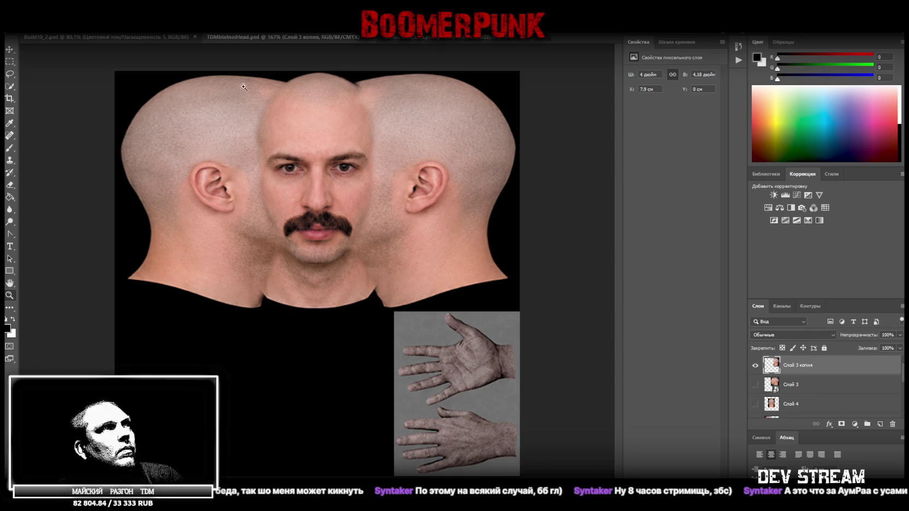
pyautogui.click(9, 185)
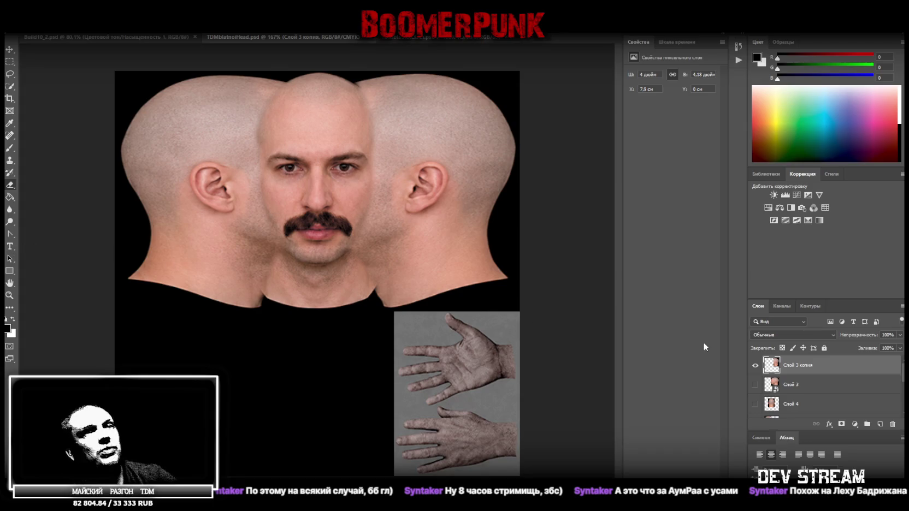
# - Move the Слой 2 копия layer just below Слой 3 копия in the Layers panel
pyautogui.scroll(-1, 798, 408)
pyautogui.click(798, 404)
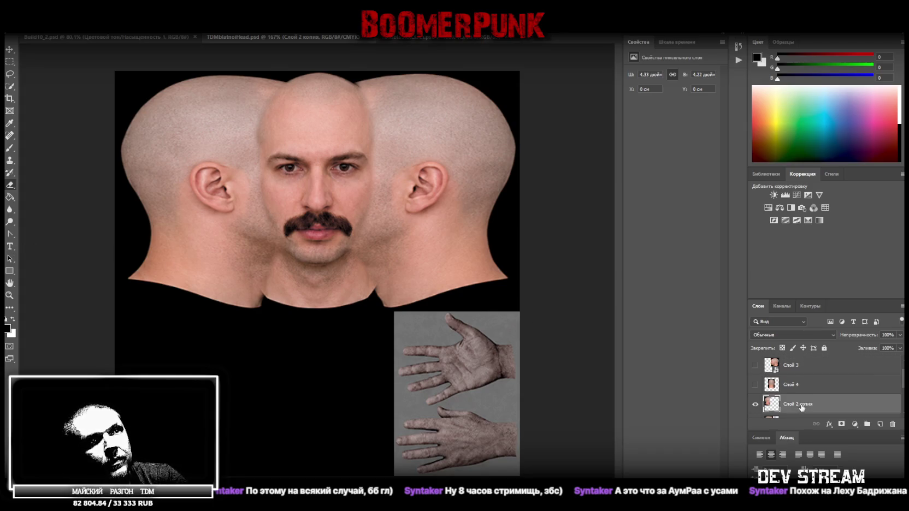
pyautogui.click(834, 389)
pyautogui.scroll(1, 830, 407)
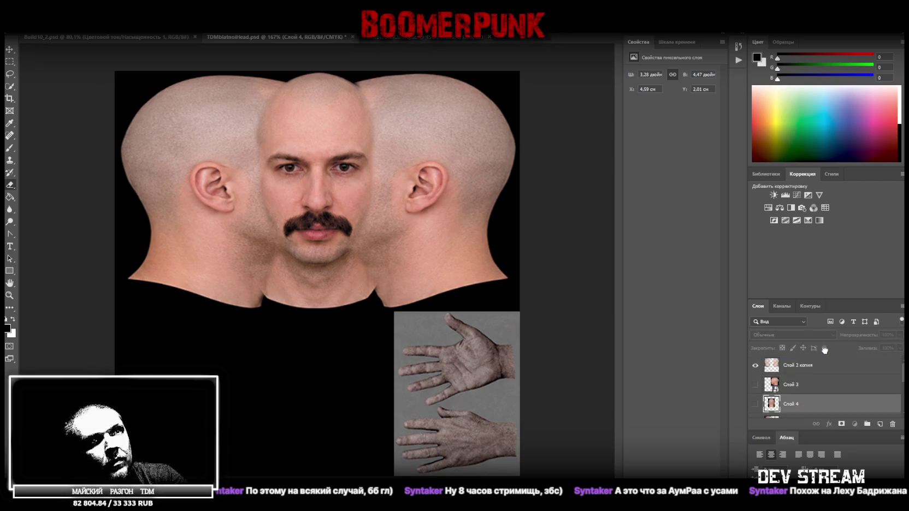
pyautogui.moveTo(825, 349); pyautogui.dragTo(809, 376)
pyautogui.scroll(-2, 808, 382)
# - Duplicate the Слой 1 layer to create Слой 1 копия
pyautogui.rightClick(813, 385)
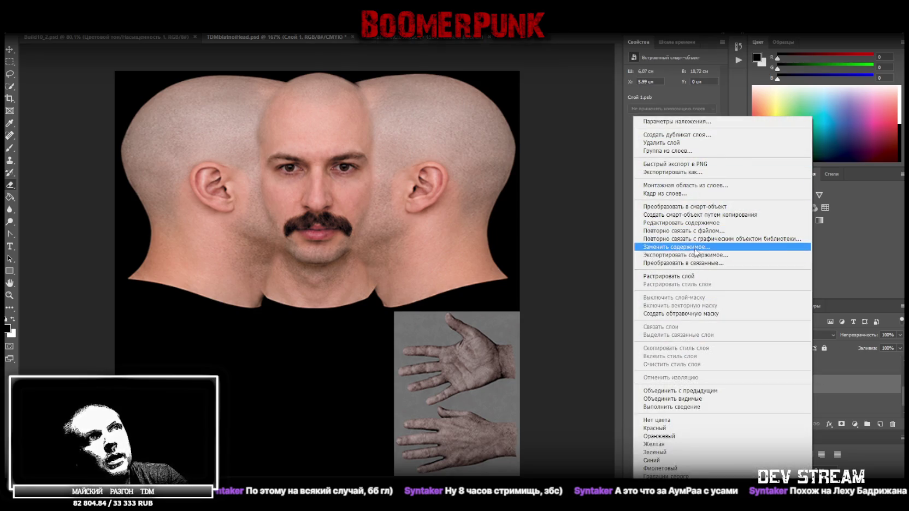
pyautogui.click(732, 136)
pyautogui.press('Return')
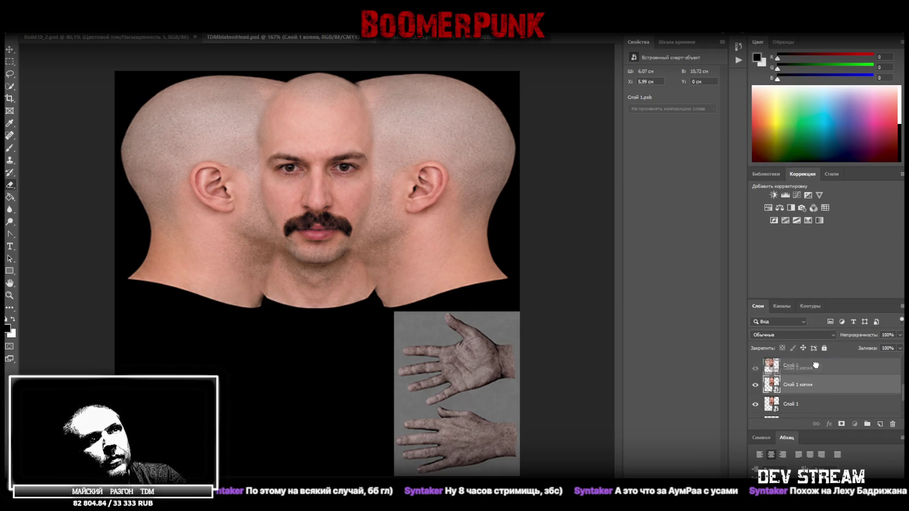
# - Select the head copy layers together and merge them into one layer
pyautogui.scroll(-5, 798, 377)
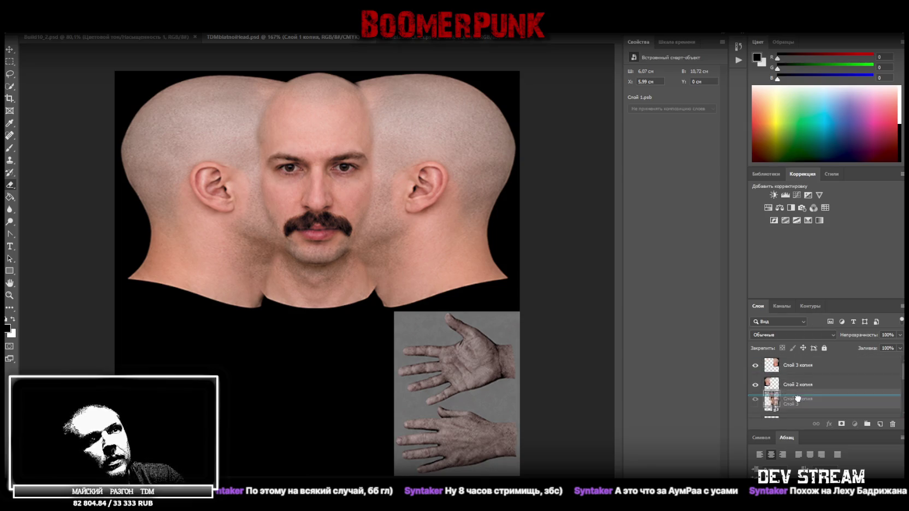
pyautogui.click(795, 369)
pyautogui.keyDown('shift'); pyautogui.click(797, 404); pyautogui.keyUp('shift')
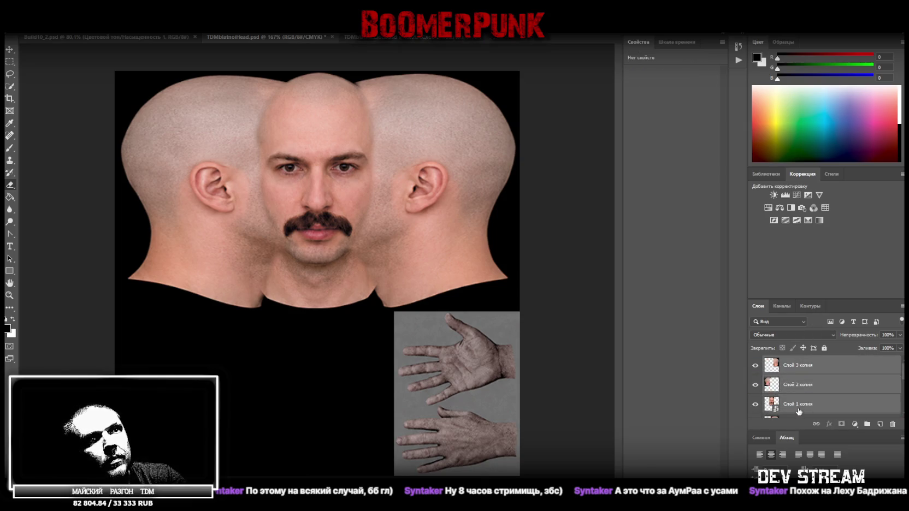
pyautogui.rightClick(798, 396)
pyautogui.click(764, 280)
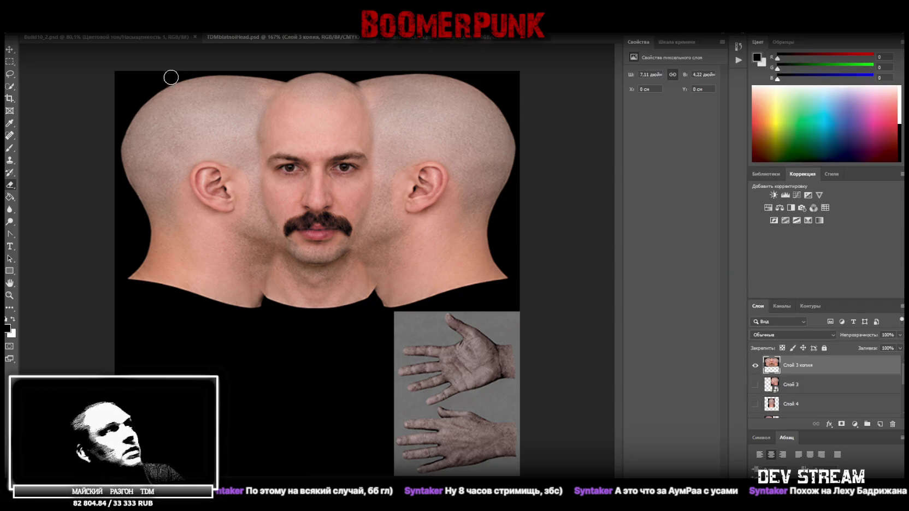
# - Spot-heal the dark forehead mole and the small spots on the forehead and both cheeks
pyautogui.click(10, 134)
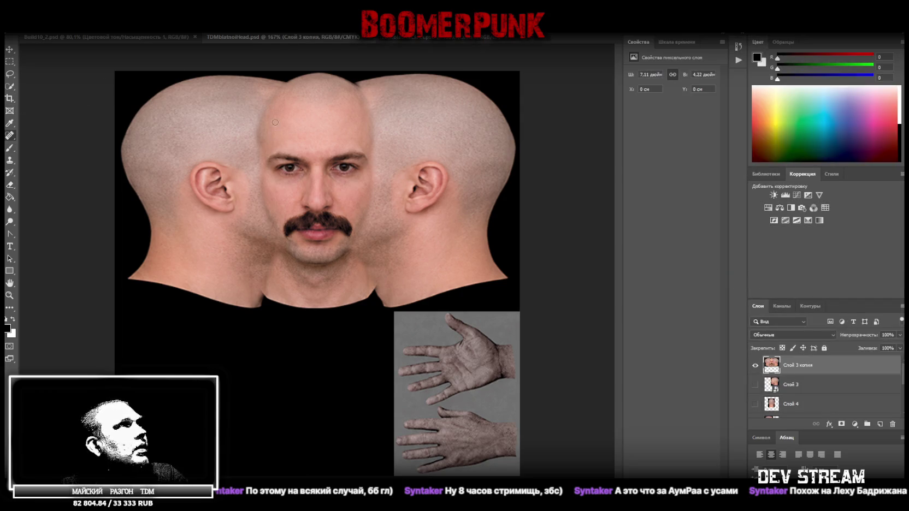
pyautogui.moveTo(276, 100); pyautogui.dragTo(262, 145)
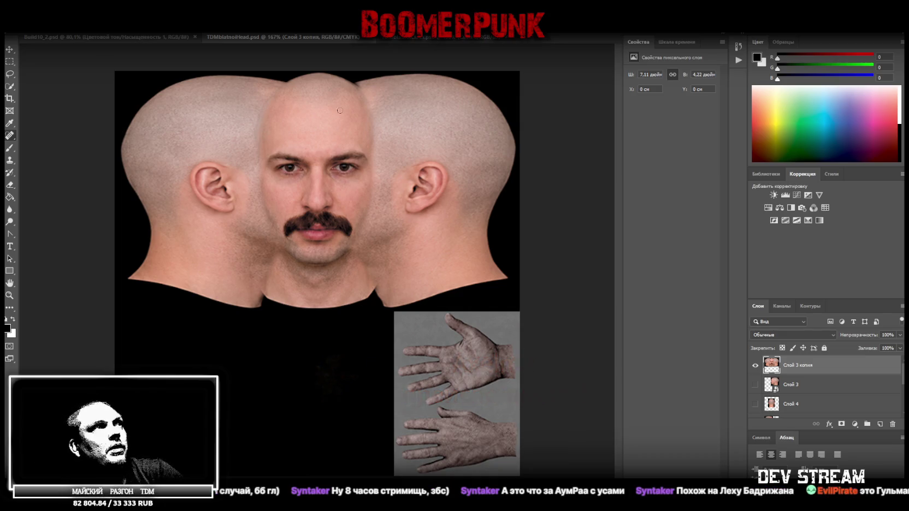
pyautogui.moveTo(363, 102); pyautogui.dragTo(373, 151)
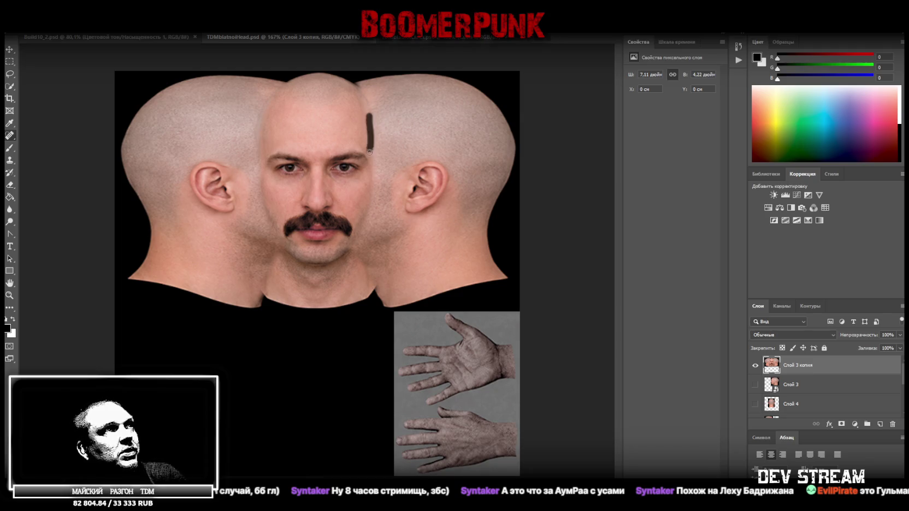
pyautogui.click(368, 109)
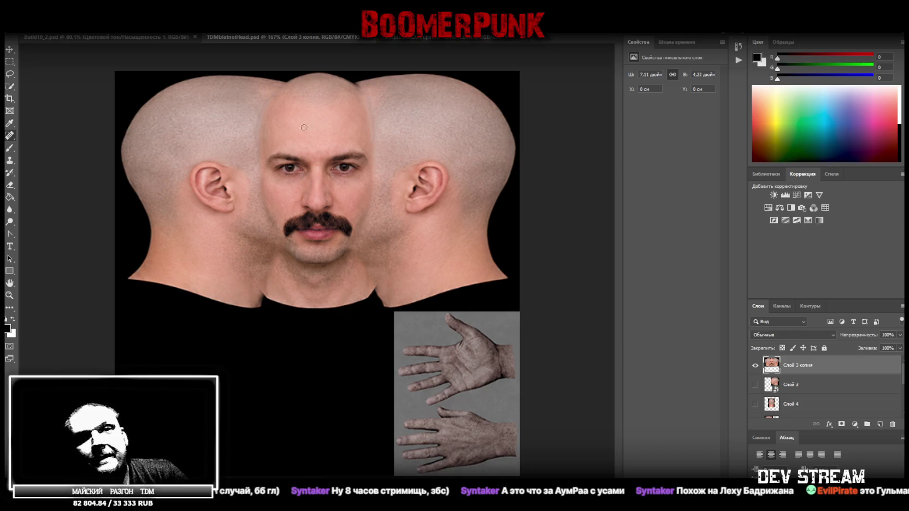
pyautogui.moveTo(267, 208); pyautogui.dragTo(278, 226)
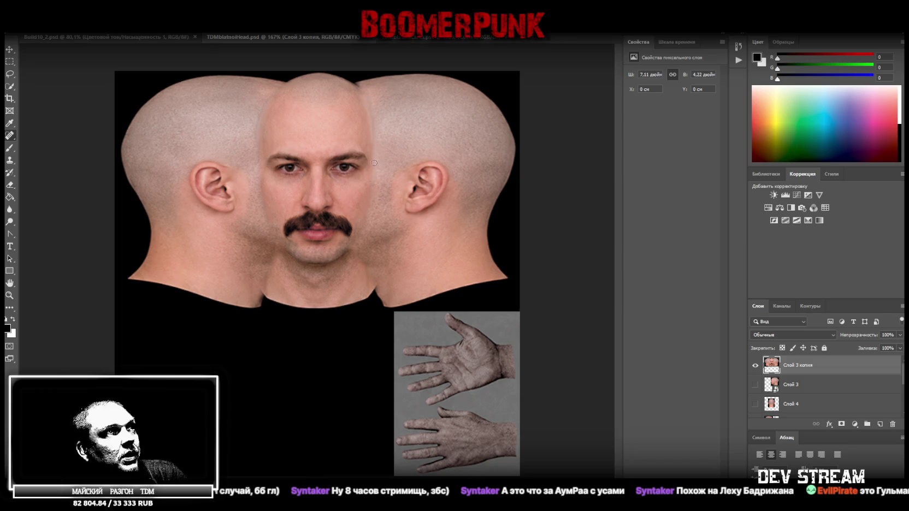
pyautogui.moveTo(260, 172); pyautogui.dragTo(260, 198)
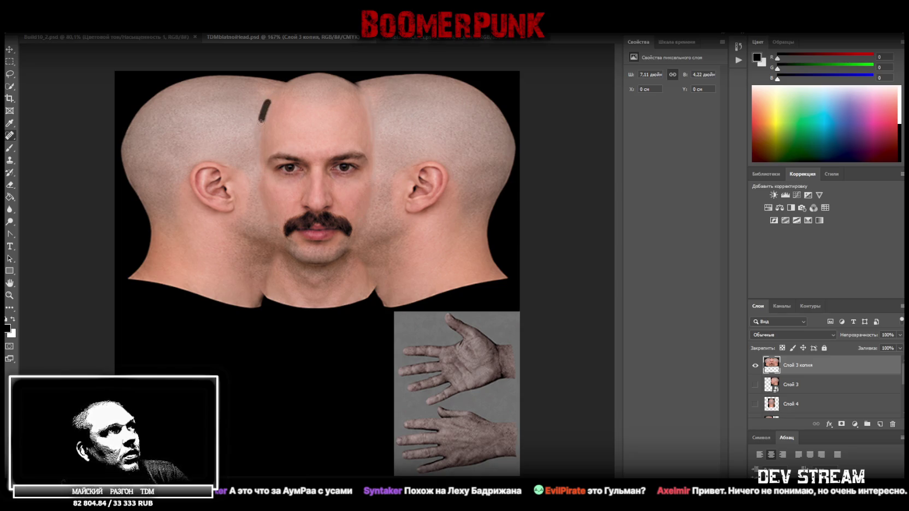
pyautogui.click(369, 120)
pyautogui.moveTo(371, 112); pyautogui.dragTo(371, 101)
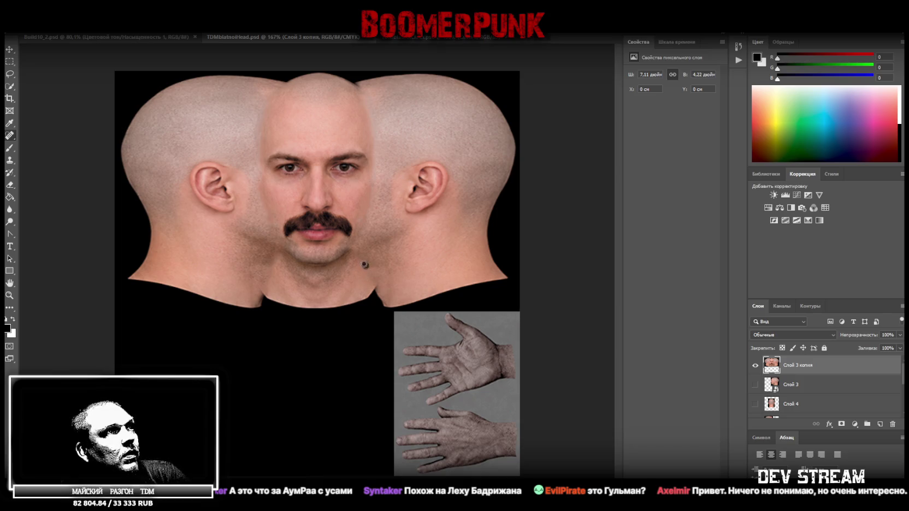
# - Zoom out to the full texture, duplicate the Слой 4 layer and make the copy visible
pyautogui.click(9, 295)
pyautogui.scroll(-3, 228, 335)
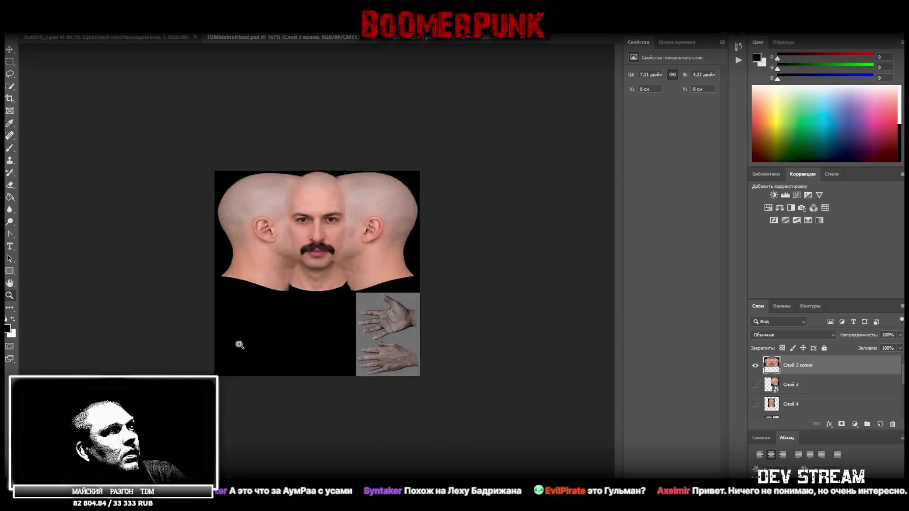
pyautogui.scroll(2, 280, 323)
pyautogui.scroll(1, 311, 324)
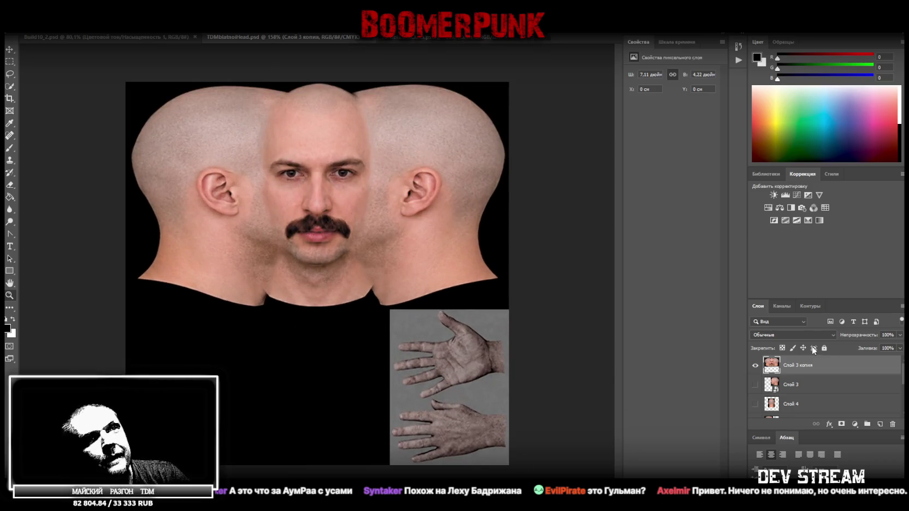
pyautogui.scroll(-1, 831, 379)
pyautogui.rightClick(805, 386)
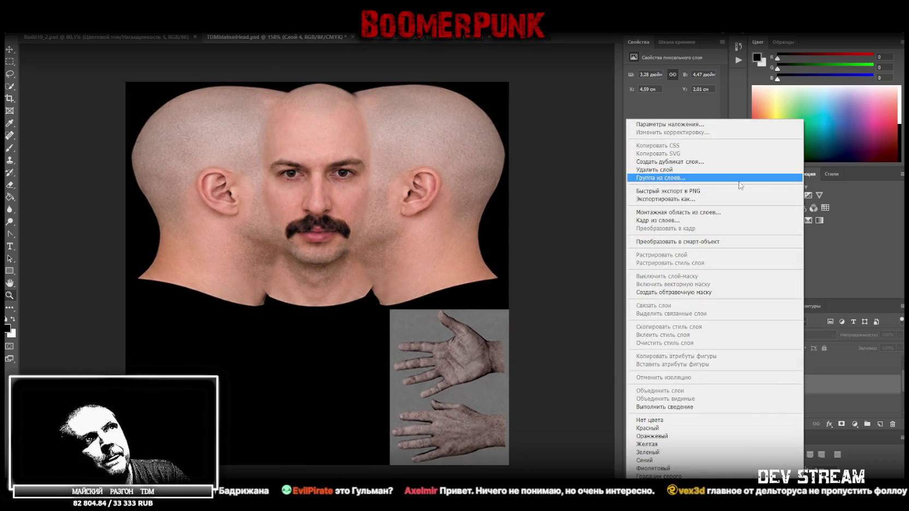
pyautogui.click(678, 161)
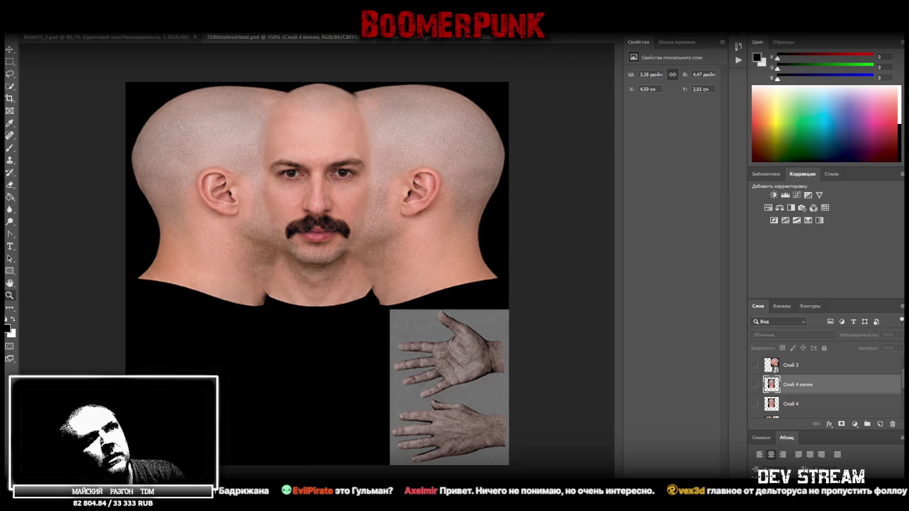
pyautogui.click(755, 384)
pyautogui.hotkey('ctrl', 't')
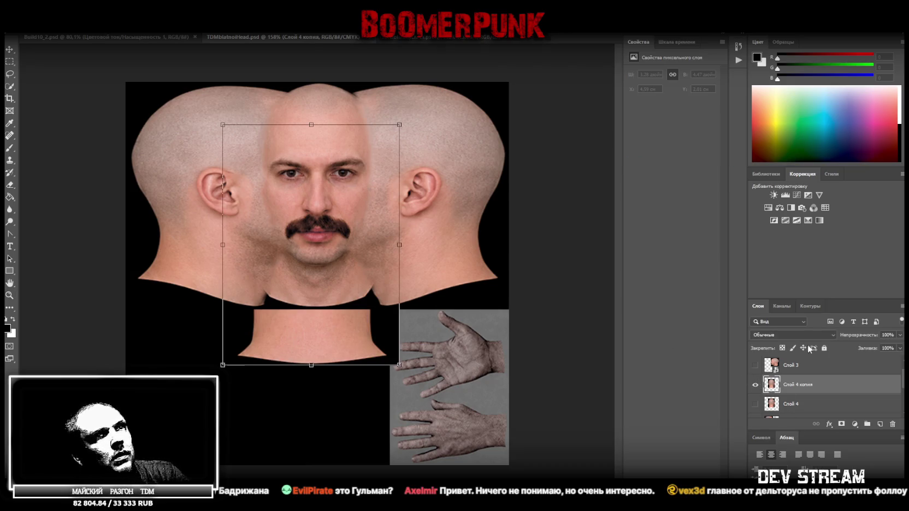
pyautogui.press('Return')
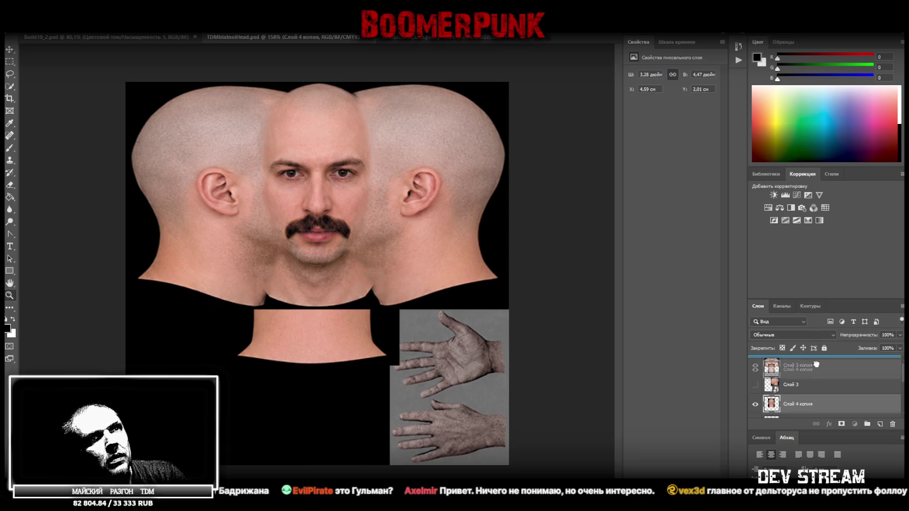
# - Move the head copy to the top, rotate it 90° and place it lower-left
pyautogui.moveTo(819, 333); pyautogui.dragTo(811, 360)
pyautogui.hotkey('ctrl', 't')
pyautogui.moveTo(401, 106); pyautogui.dragTo(460, 317)
pyautogui.moveTo(329, 228)
pyautogui.mouseDown()
pyautogui.moveTo(279, 359)
pyautogui.moveTo(265, 359)
pyautogui.mouseUp()
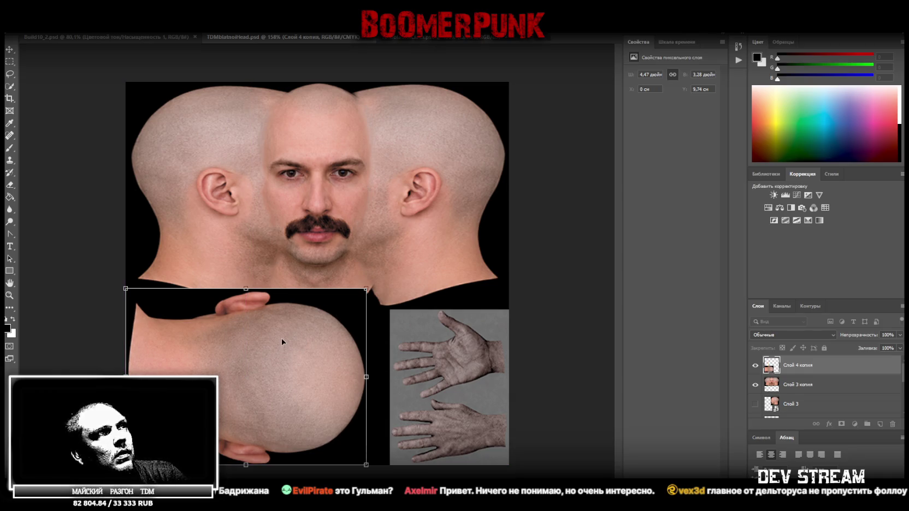
pyautogui.moveTo(275, 319); pyautogui.dragTo(275, 317)
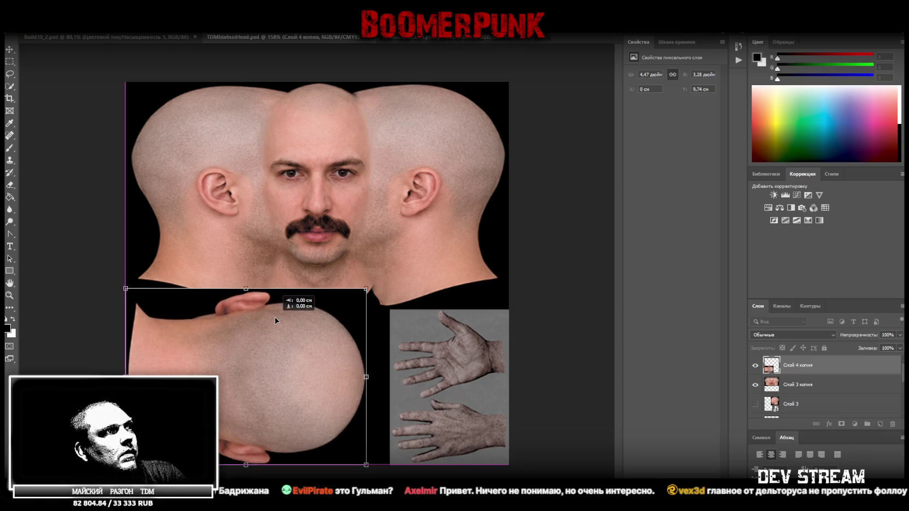
pyautogui.rightClick(823, 369)
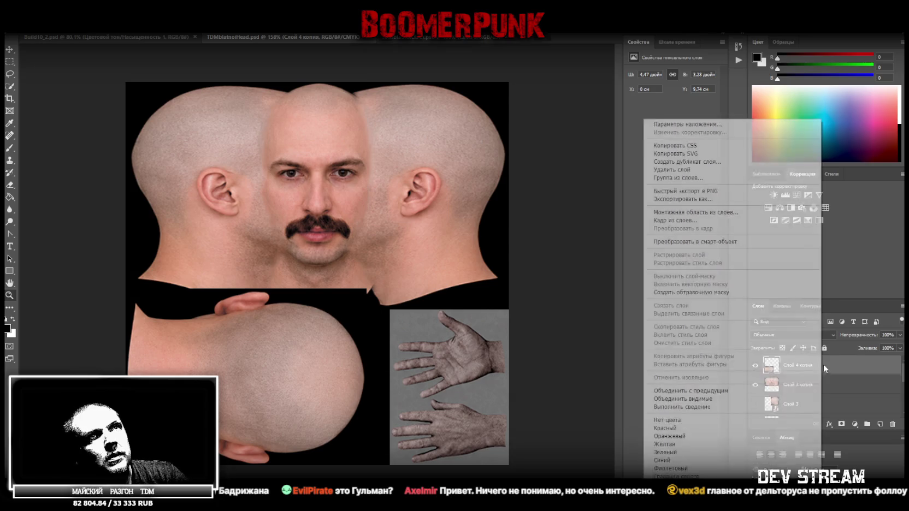
# - Convert the back-of-head layer to a smart object and shift it down slightly
pyautogui.click(732, 242)
pyautogui.hotkey('ctrl', 't')
pyautogui.moveTo(269, 327)
pyautogui.mouseDown()
pyautogui.moveTo(268, 348)
pyautogui.moveTo(254, 348)
pyautogui.mouseUp()
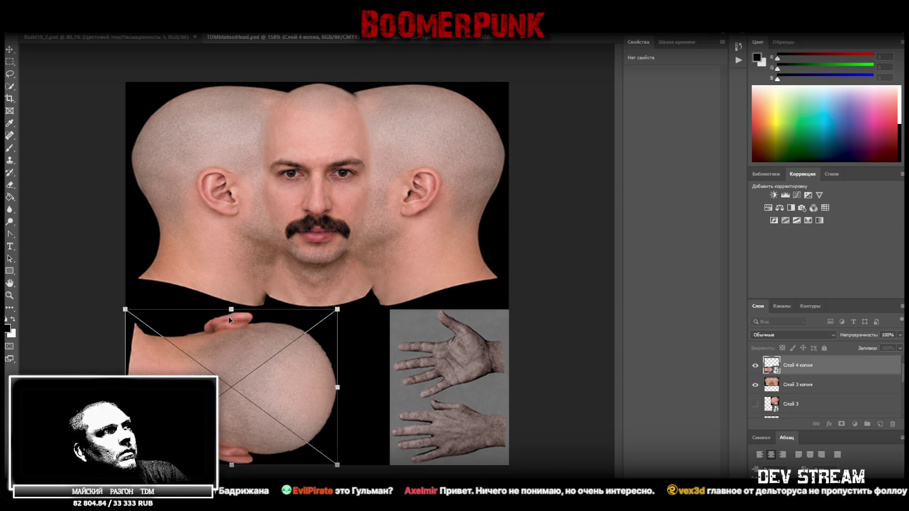
pyautogui.moveTo(231, 306); pyautogui.dragTo(231, 309)
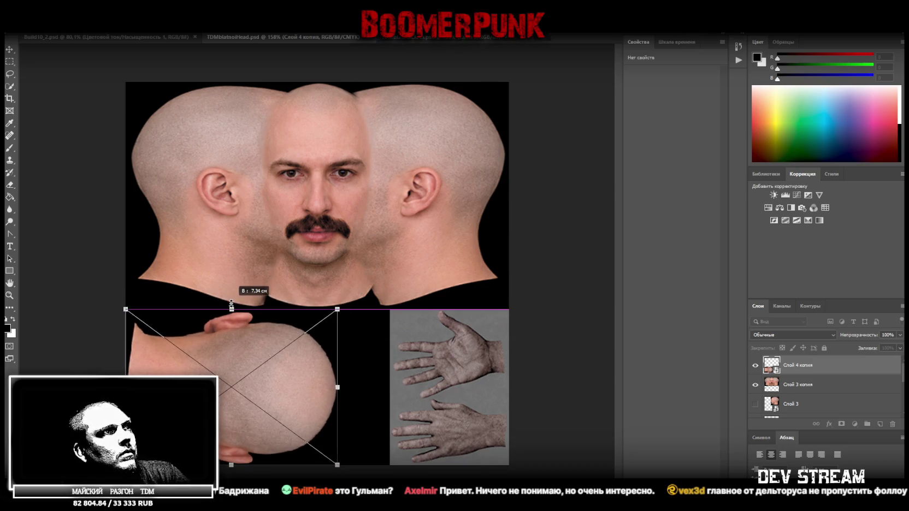
pyautogui.press('Return')
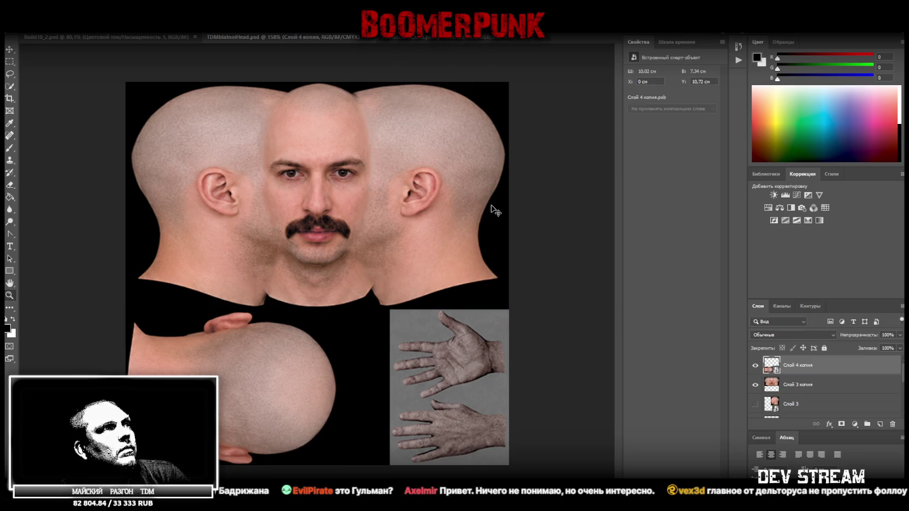
# - Rotate and reposition the sideways skull into the lower-left corner at 10.02 × 7.34 cm
pyautogui.hotkey('ctrl', 't')
pyautogui.moveTo(310, 320); pyautogui.dragTo(153, 298)
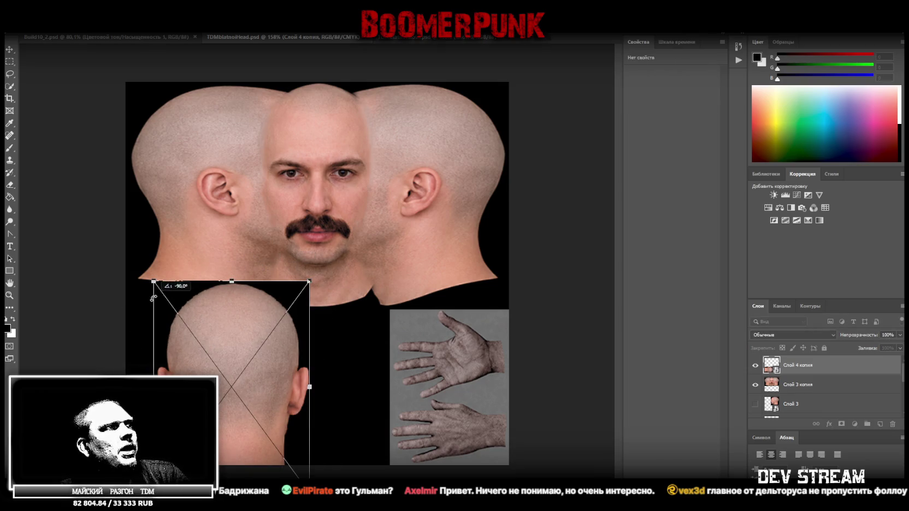
pyautogui.moveTo(245, 307); pyautogui.dragTo(216, 278)
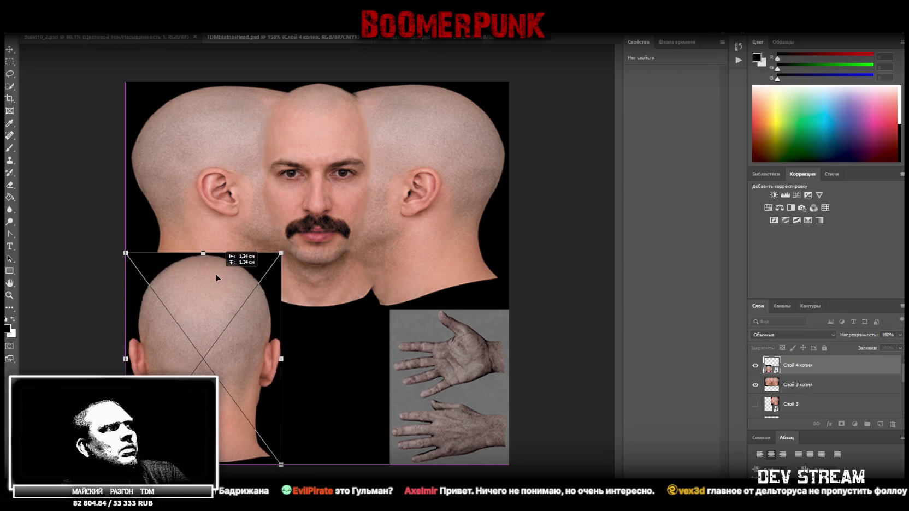
pyautogui.moveTo(213, 251)
pyautogui.mouseDown()
pyautogui.moveTo(293, 390)
pyautogui.moveTo(284, 390)
pyautogui.mouseUp()
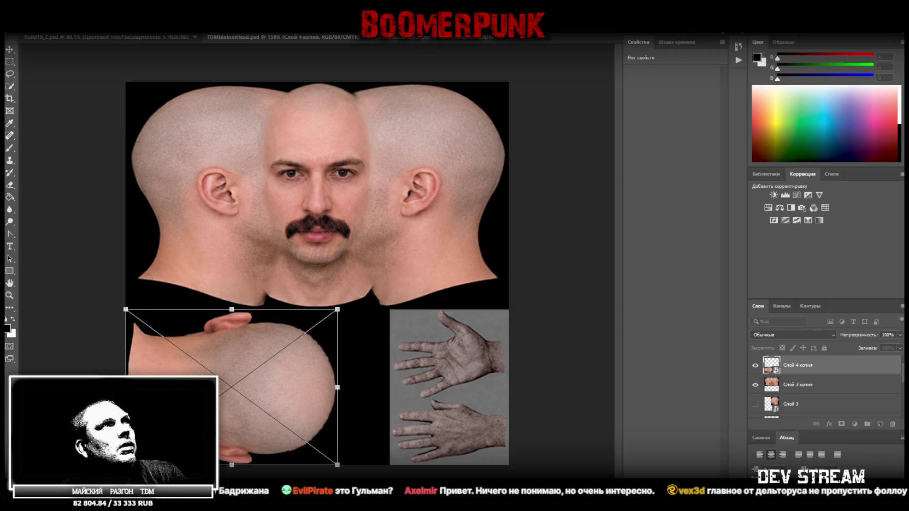
pyautogui.press('Return')
pyautogui.click(27, 26)
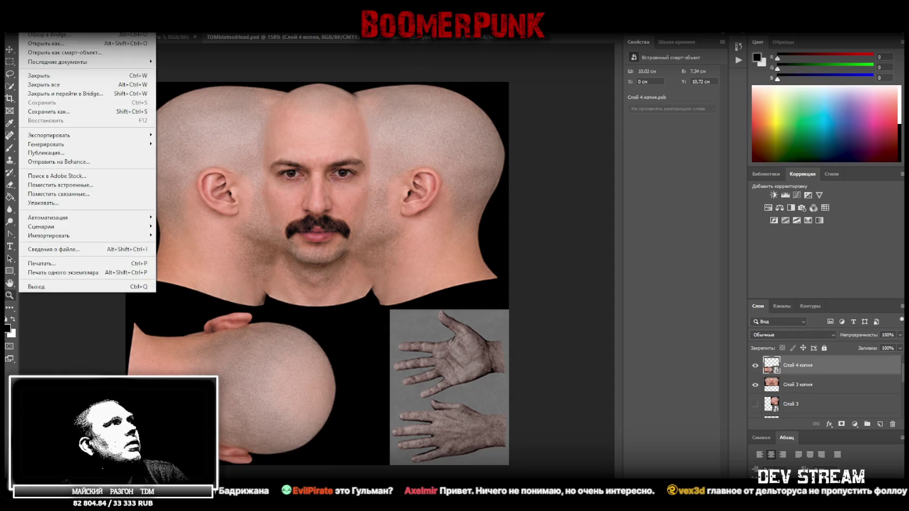
# - Save the head-and-hands texture as a PNG and return to Blockbench
pyautogui.click(75, 113)
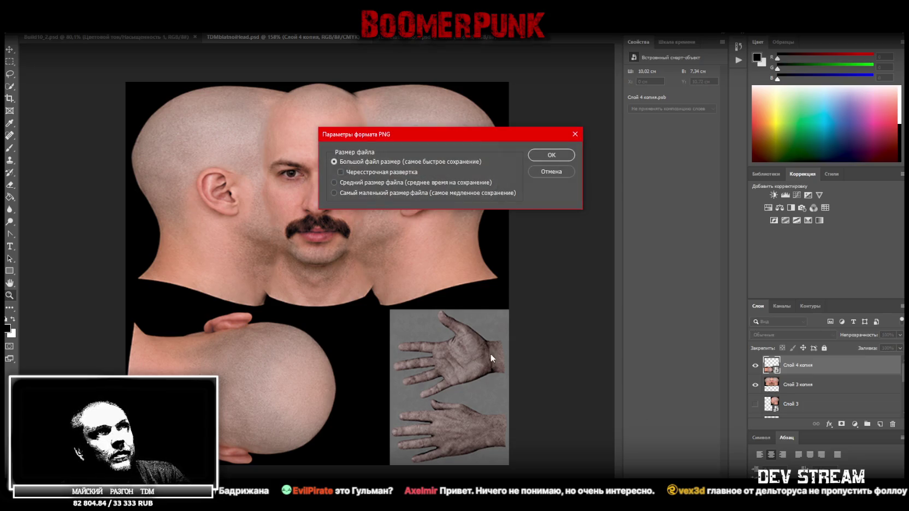
pyautogui.click(551, 155)
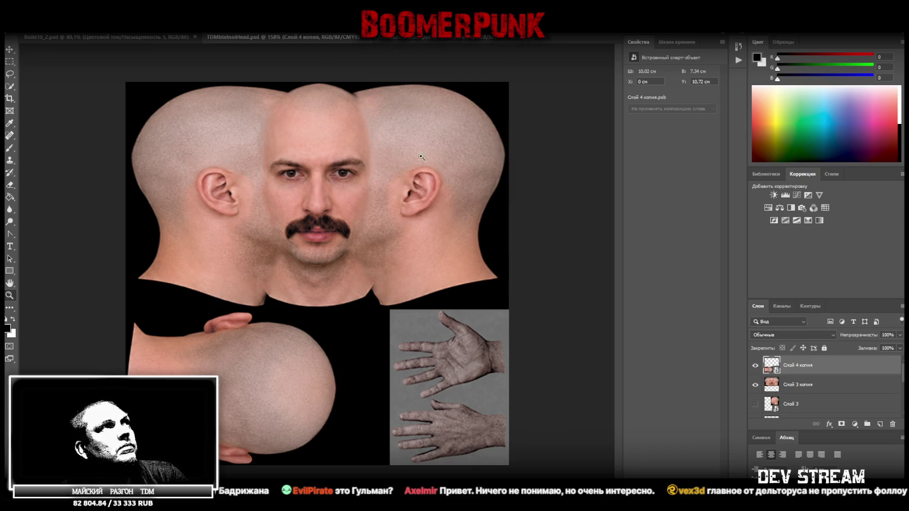
pyautogui.hotkey('alt', 'Tab')
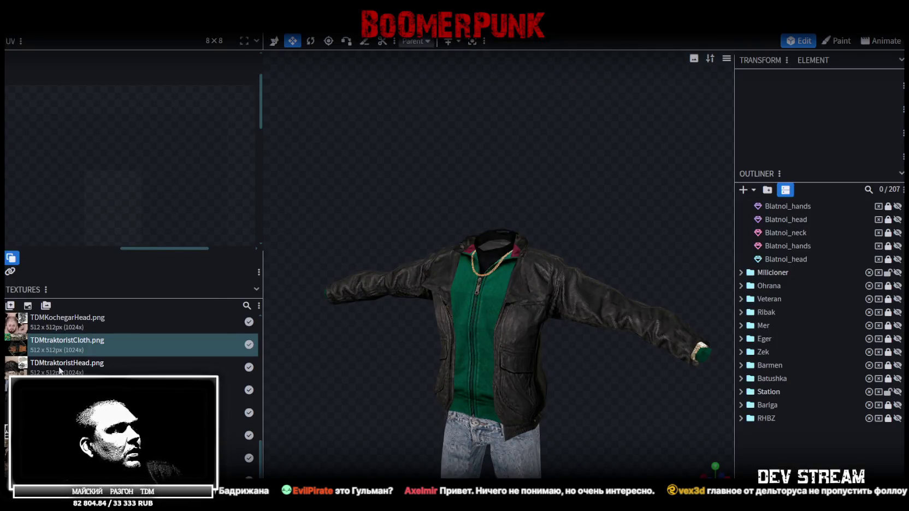
# - Make the Blatnoi_hands part visible on the character, viewed from the front
pyautogui.scroll(-3, 131, 341)
pyautogui.scroll(2, 132, 404)
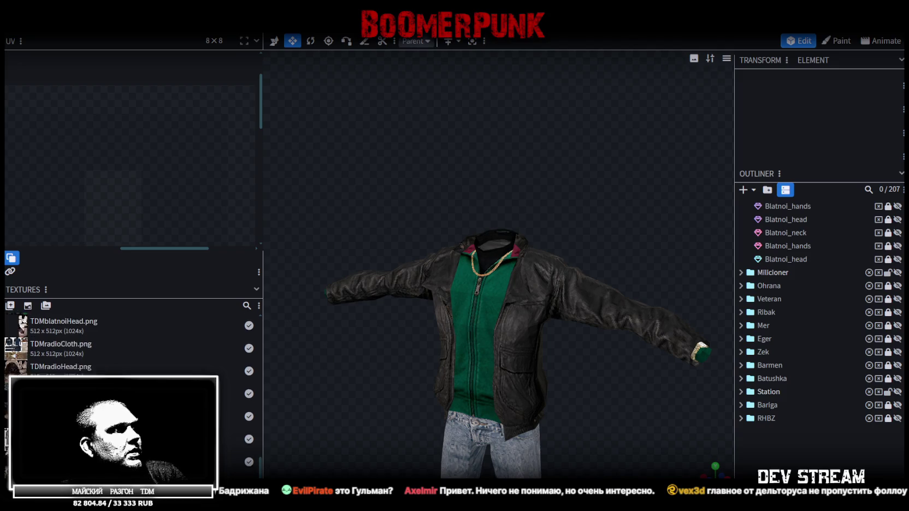
pyautogui.scroll(2, 131, 404)
pyautogui.scroll(1, 131, 405)
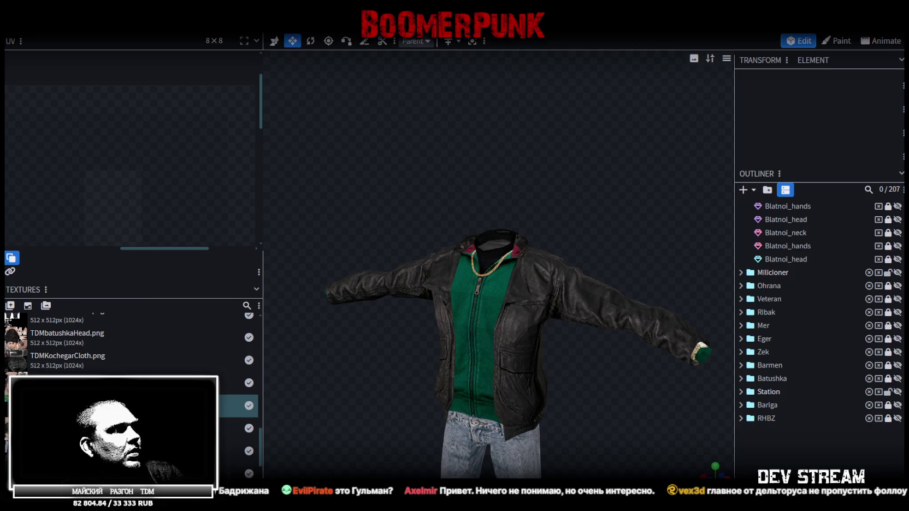
pyautogui.rightClick(49, 473)
pyautogui.moveTo(574, 377); pyautogui.dragTo(615, 337)
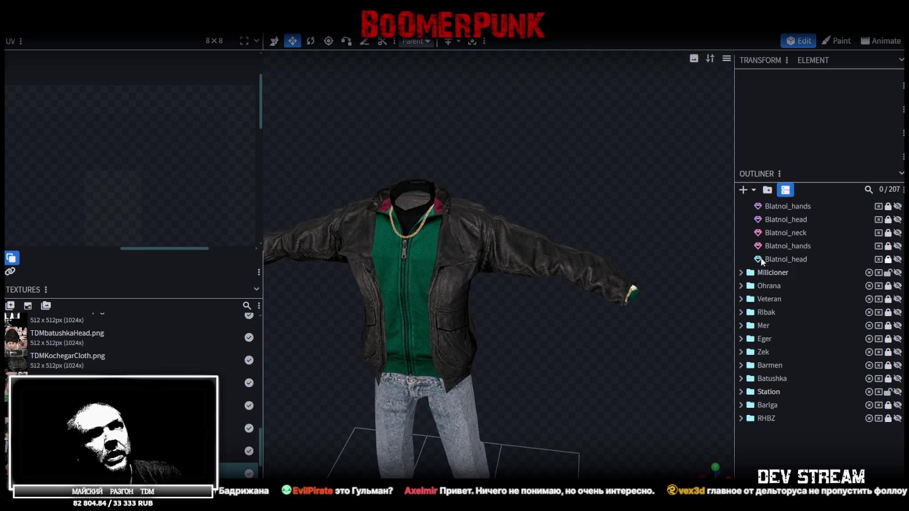
pyautogui.scroll(2, 888, 257)
pyautogui.click(898, 253)
pyautogui.moveTo(645, 240)
pyautogui.mouseDown()
pyautogui.moveTo(672, 228)
pyautogui.moveTo(548, 230)
pyautogui.moveTo(601, 232)
pyautogui.mouseUp()
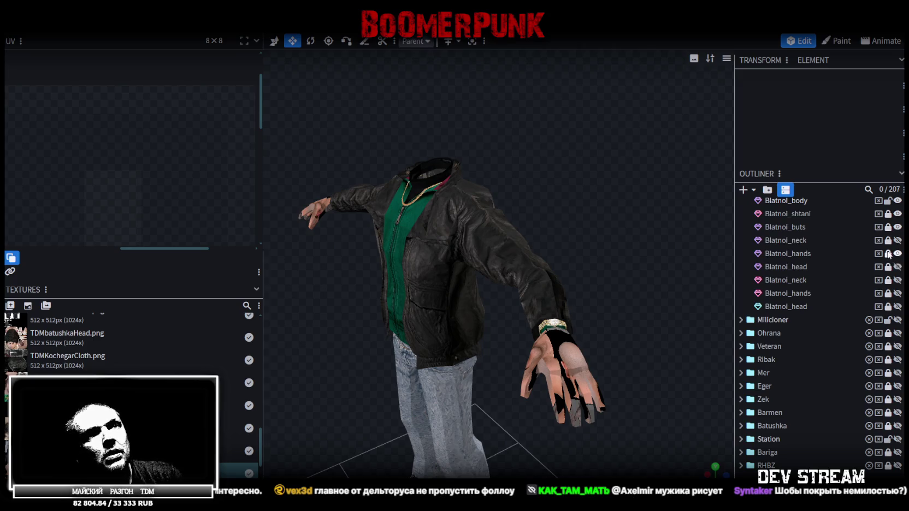
# - Select all faces of Blatnoi_hands and show its UV layout over the whole texture
pyautogui.click(804, 254)
pyautogui.click(470, 41)
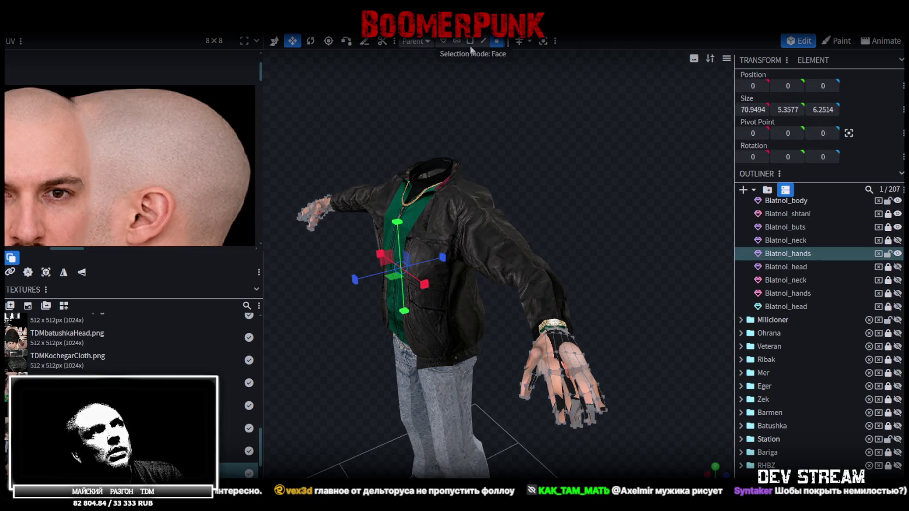
pyautogui.hotkey('ctrl', 'a')
pyautogui.moveTo(190, 118); pyautogui.dragTo(203, 89, button='middle')
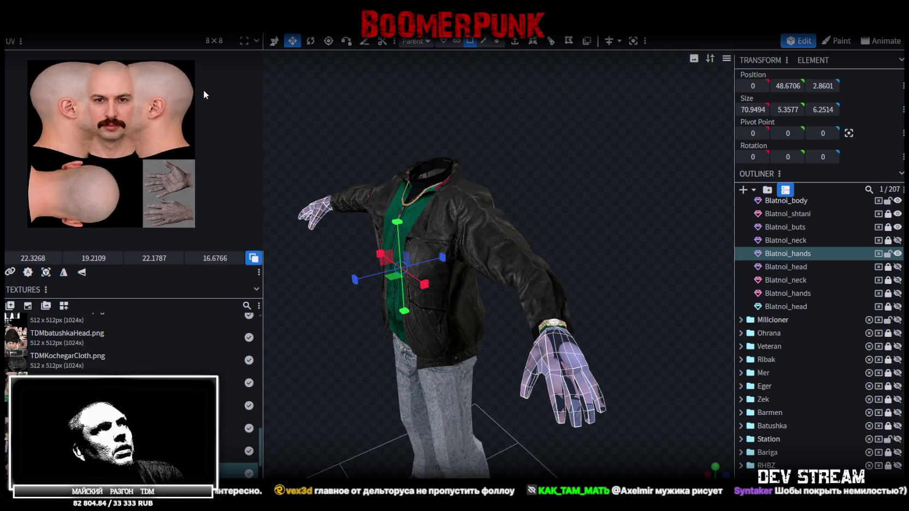
pyautogui.scroll(-5, 159, 139)
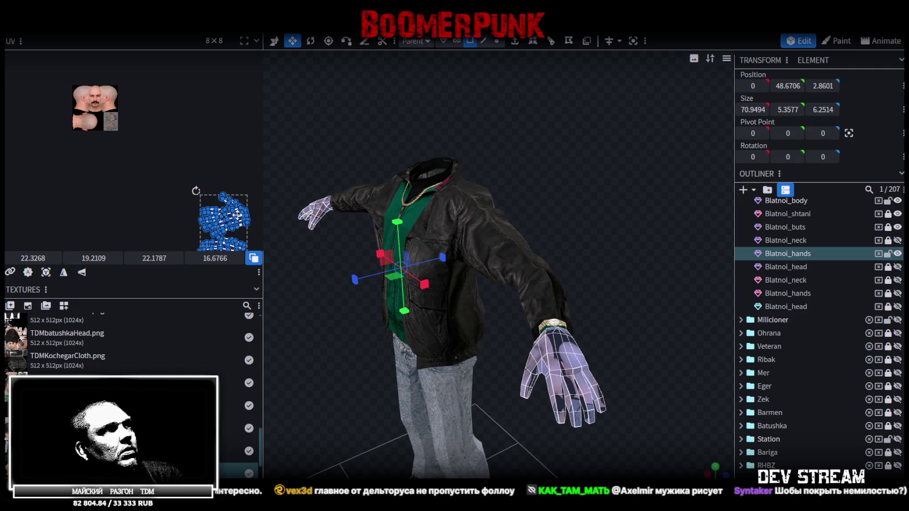
pyautogui.click(207, 172)
pyautogui.scroll(2, 164, 135)
pyautogui.scroll(2, 148, 136)
# - Scale down the hand UV islands and place them onto the hand pictures
pyautogui.scroll(2, 154, 145)
pyautogui.moveTo(155, 151); pyautogui.dragTo(254, 217, button='middle')
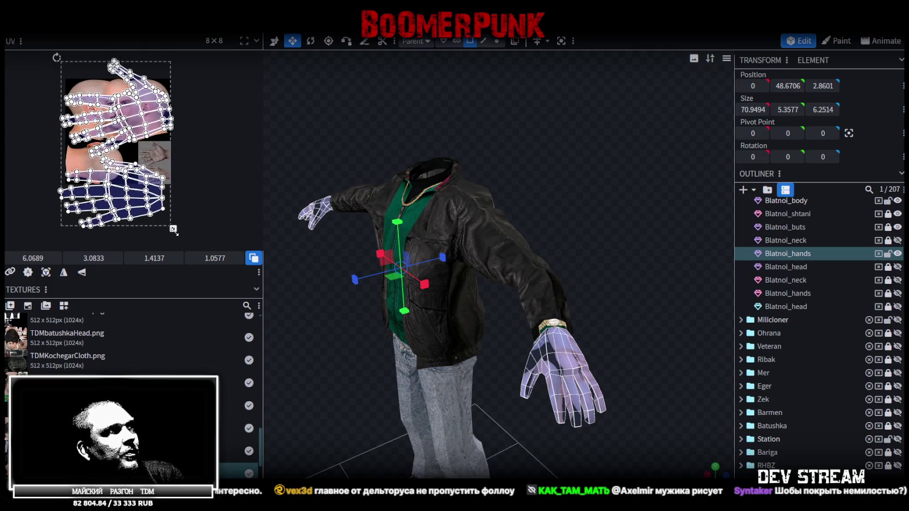
pyautogui.moveTo(172, 227); pyautogui.dragTo(114, 139)
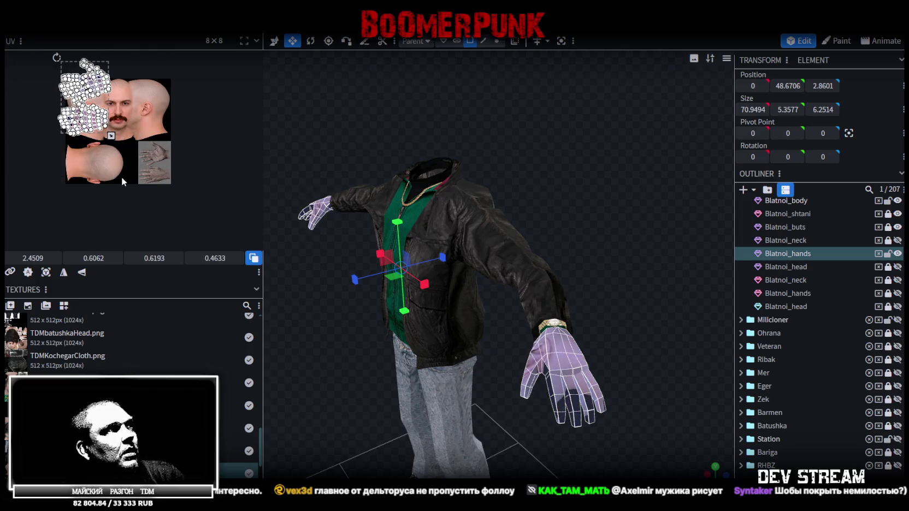
pyautogui.scroll(2, 114, 140)
pyautogui.moveTo(104, 138)
pyautogui.mouseDown()
pyautogui.moveTo(154, 187)
pyautogui.moveTo(169, 154)
pyautogui.mouseUp()
pyautogui.moveTo(159, 217); pyautogui.dragTo(117, 156)
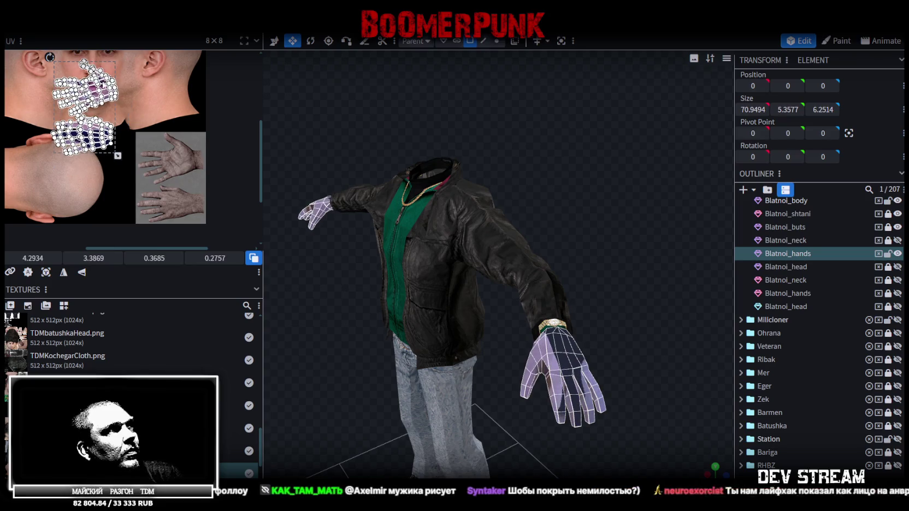
pyautogui.moveTo(85, 107); pyautogui.dragTo(167, 174)
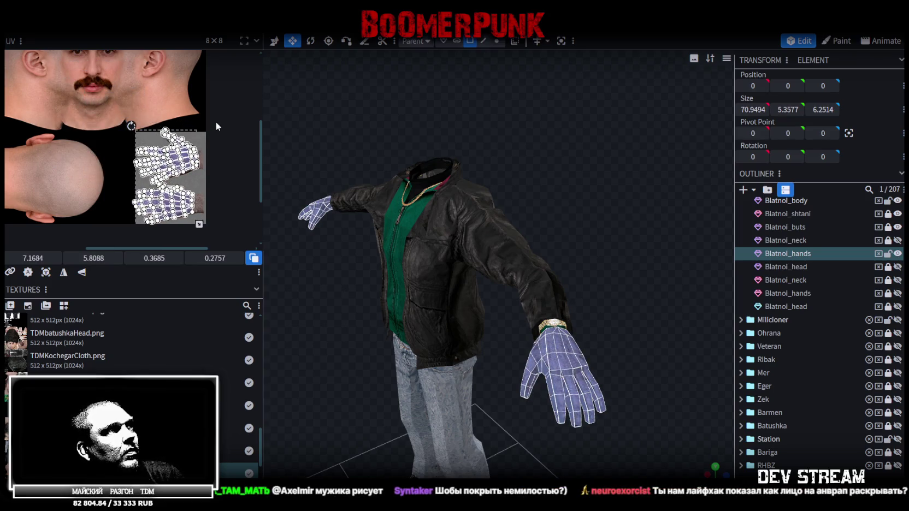
pyautogui.scroll(2, 207, 131)
pyautogui.scroll(2, 196, 134)
pyautogui.scroll(2, 191, 136)
pyautogui.scroll(1, 188, 136)
pyautogui.scroll(-3, 194, 164)
# - Shrink and nudge the hand UV islands to align with the palm
pyautogui.moveTo(205, 197); pyautogui.dragTo(193, 192)
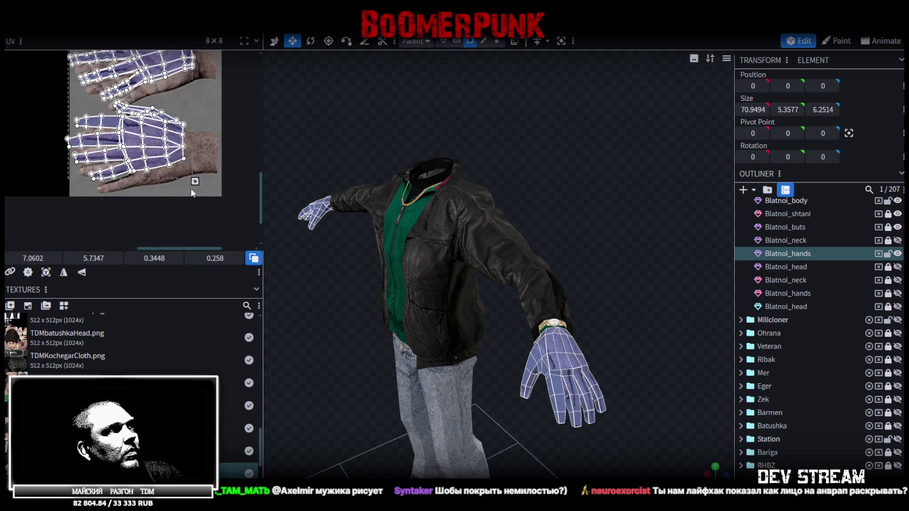
pyautogui.scroll(2, 120, 143)
pyautogui.scroll(1, 119, 143)
pyautogui.moveTo(119, 143); pyautogui.dragTo(105, 174)
pyautogui.scroll(-2, 126, 176)
pyautogui.scroll(-1, 127, 175)
pyautogui.scroll(1, 126, 176)
pyautogui.scroll(1, 158, 145)
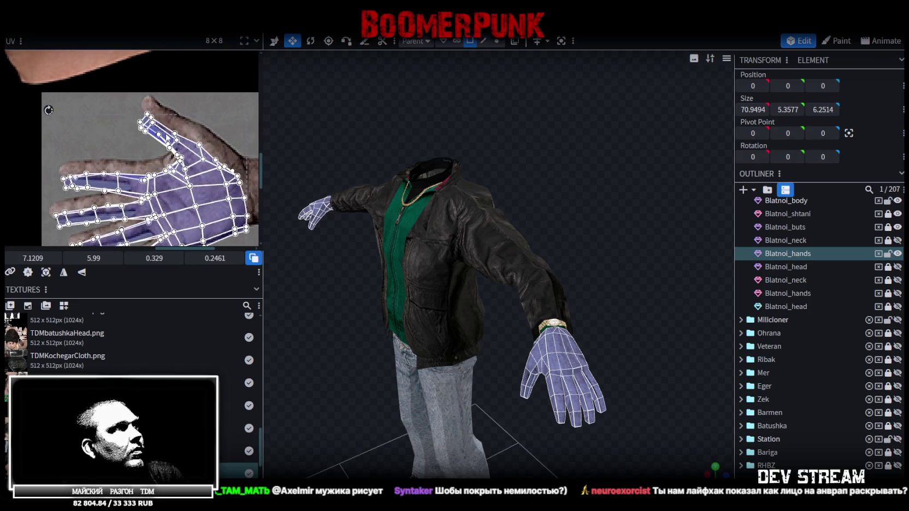
pyautogui.moveTo(160, 132); pyautogui.dragTo(157, 120)
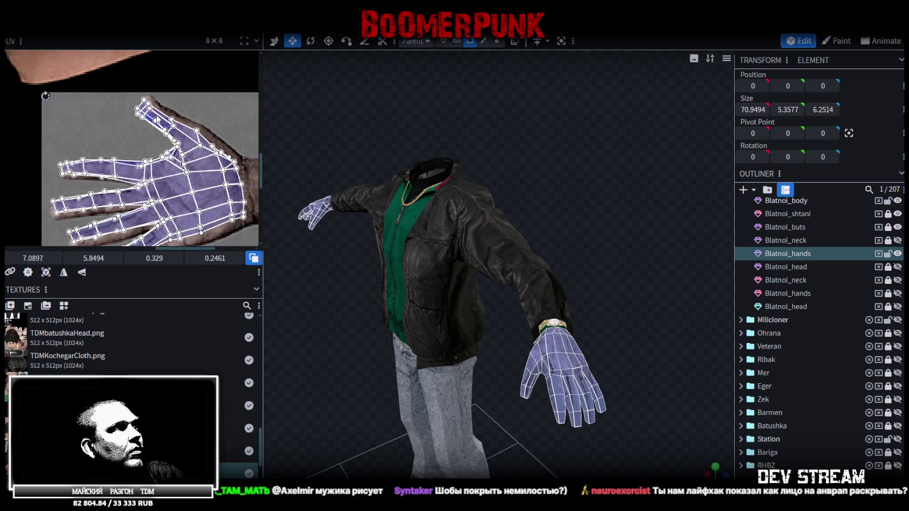
pyautogui.moveTo(154, 118); pyautogui.dragTo(158, 118)
# - Enlarge the hand UV island slightly so it fully covers the hand image
pyautogui.scroll(-2, 162, 127)
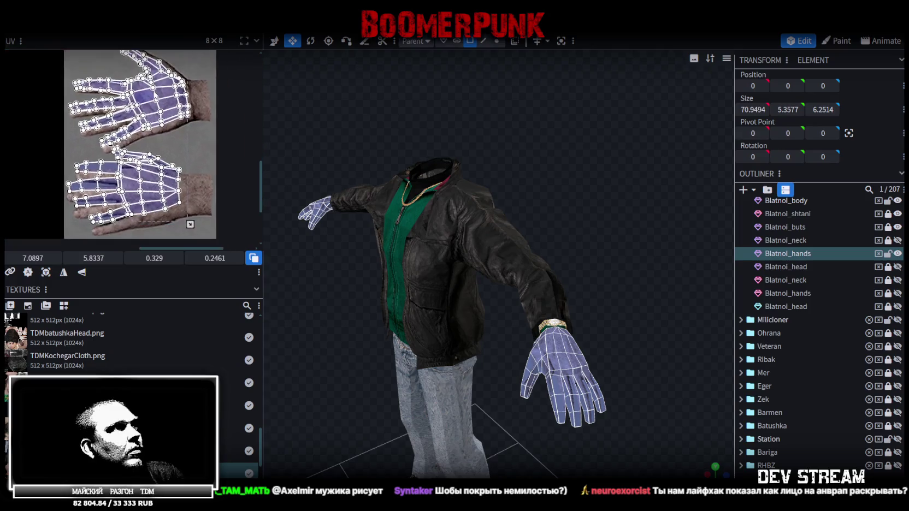
pyautogui.scroll(1, 191, 153)
pyautogui.scroll(1, 201, 160)
pyautogui.moveTo(196, 196); pyautogui.dragTo(212, 205)
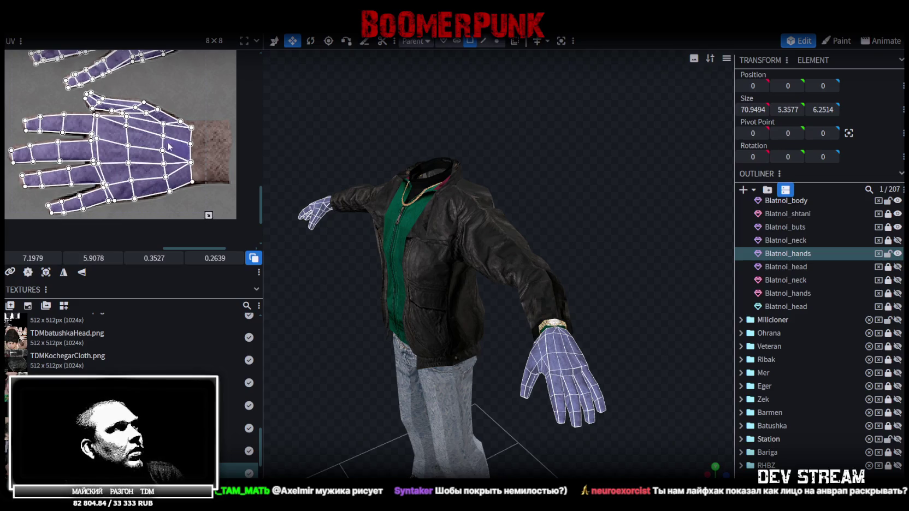
pyautogui.scroll(2, 170, 150)
pyautogui.scroll(1, 173, 163)
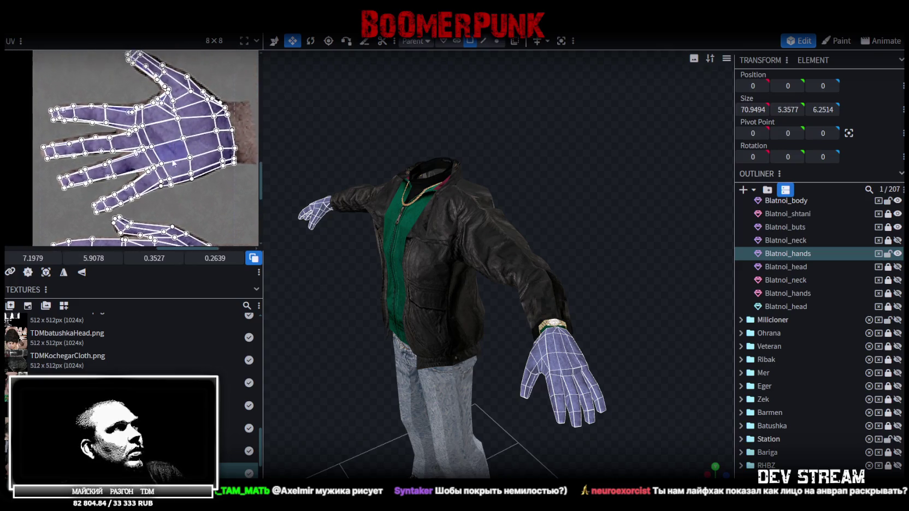
pyautogui.scroll(2, 102, 109)
pyautogui.scroll(1, 129, 116)
pyautogui.moveTo(627, 309)
pyautogui.mouseDown()
pyautogui.moveTo(622, 328)
pyautogui.moveTo(444, 343)
pyautogui.mouseUp()
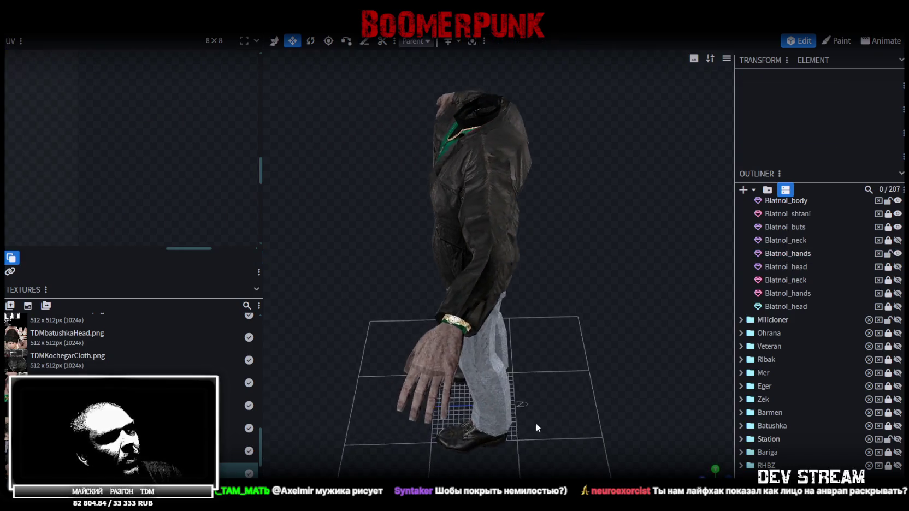
# - Zoom in on the character's left hand and select a face on it
pyautogui.scroll(3, 481, 319)
pyautogui.moveTo(481, 318)
pyautogui.mouseDown()
pyautogui.moveTo(497, 301)
pyautogui.moveTo(495, 387)
pyautogui.mouseUp()
pyautogui.click(448, 375)
pyautogui.click(447, 363)
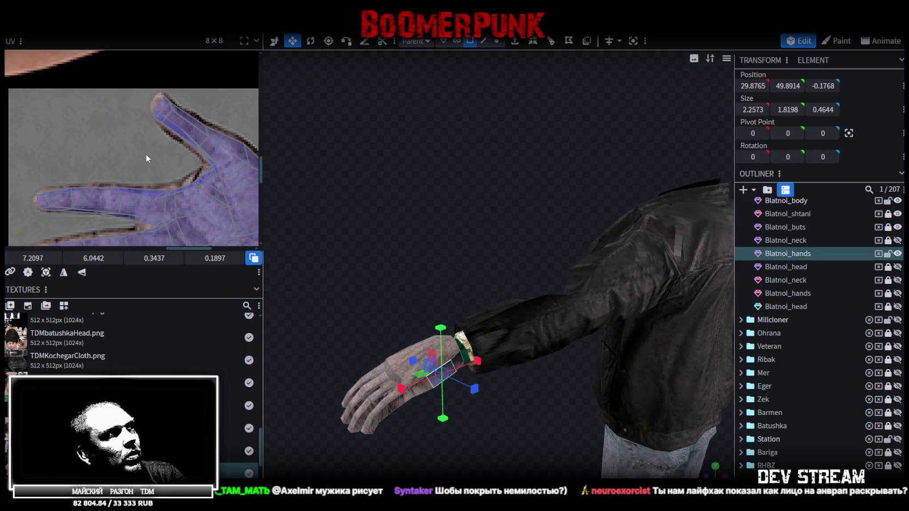
pyautogui.scroll(2, 217, 203)
pyautogui.scroll(2, 187, 152)
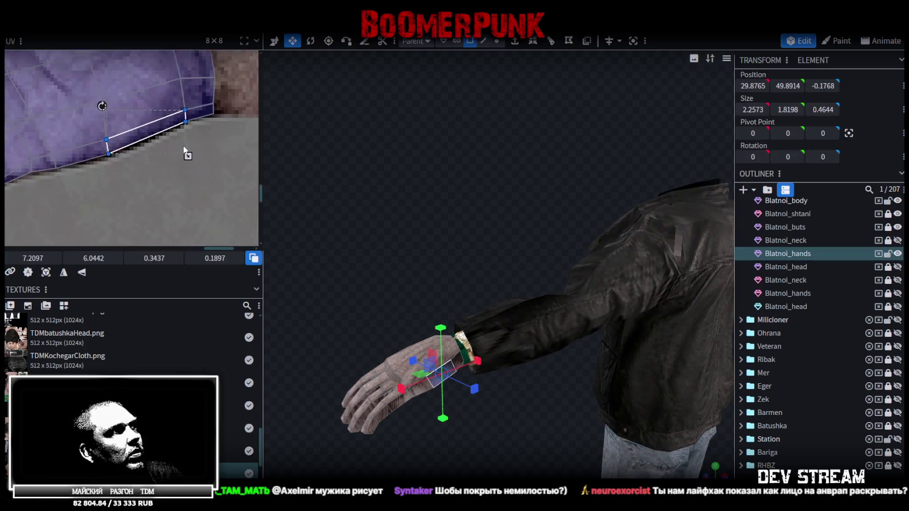
pyautogui.scroll(2, 181, 158)
pyautogui.scroll(-2, 180, 149)
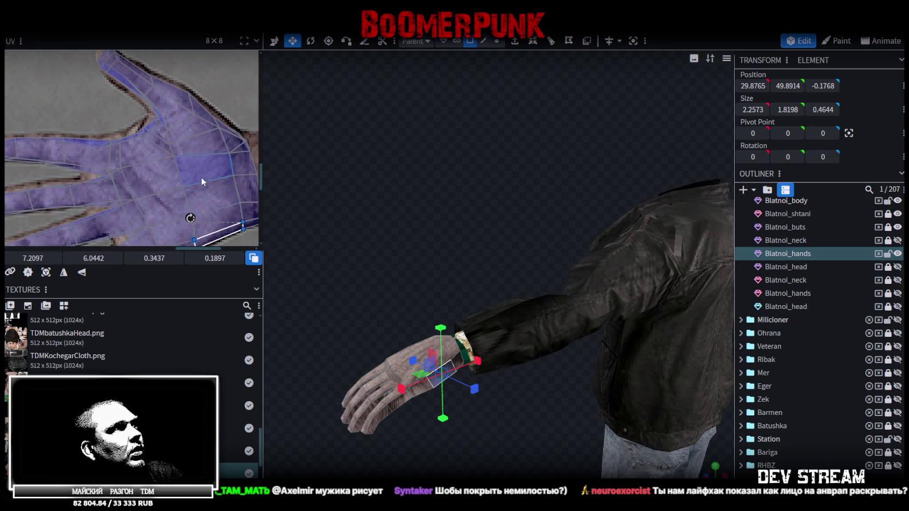
pyautogui.scroll(-1, 201, 177)
pyautogui.scroll(-2, 212, 172)
pyautogui.scroll(-1, 180, 147)
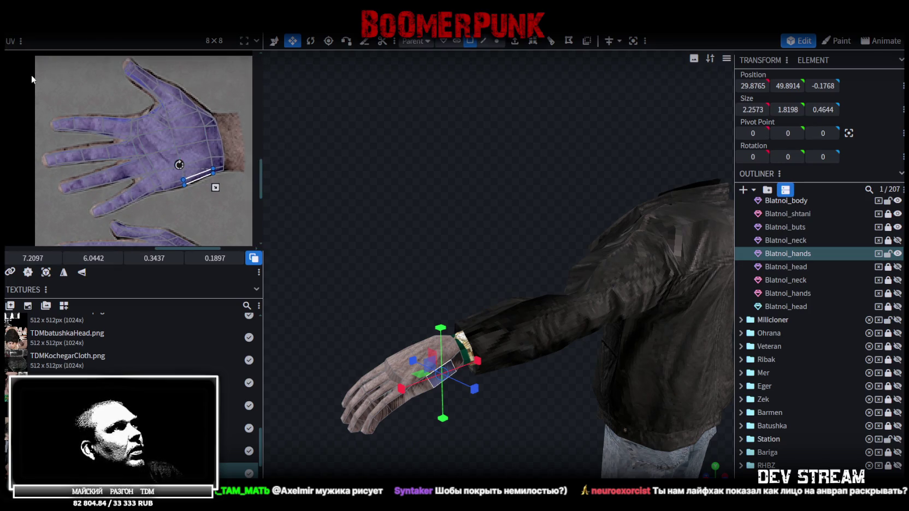
# - Box-select the upper hand's UV points and shrink the island slightly to fit
pyautogui.hotkey('ctrl', 'a')
pyautogui.scroll(3, 211, 186)
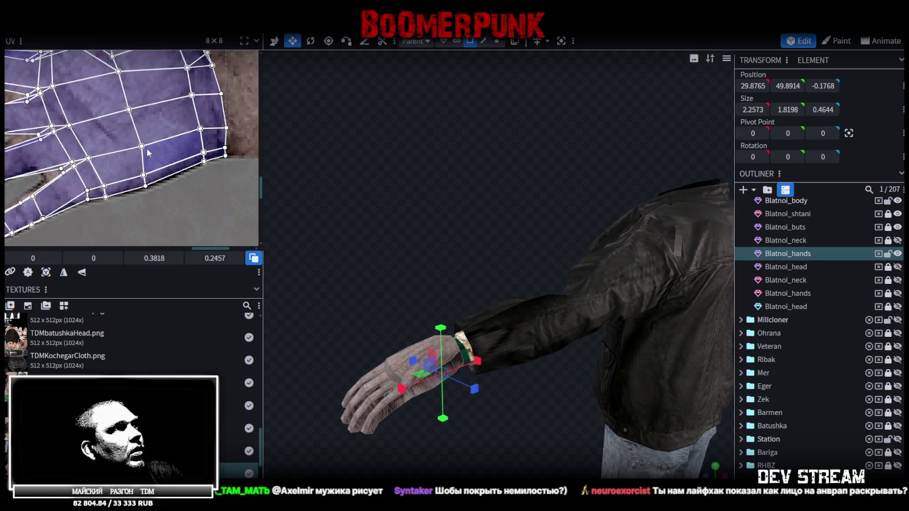
pyautogui.scroll(2, 155, 152)
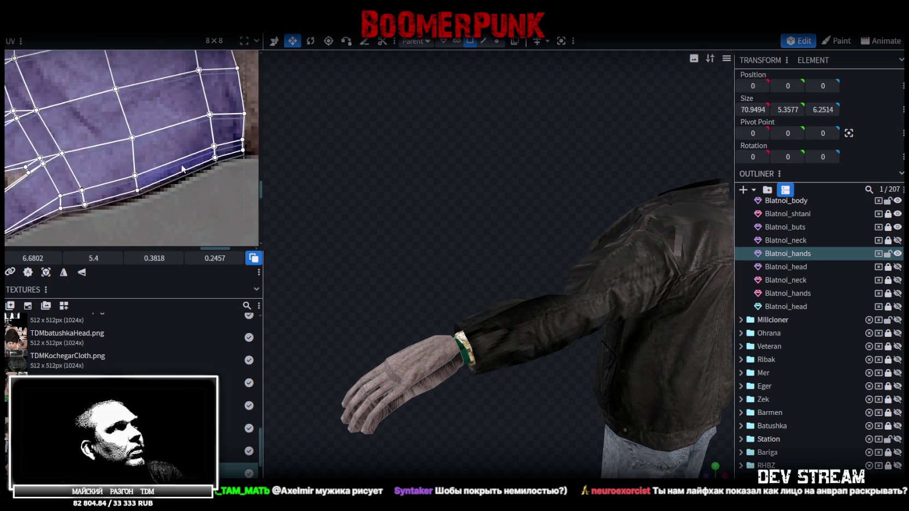
pyautogui.scroll(-2, 180, 159)
pyautogui.scroll(-2, 209, 174)
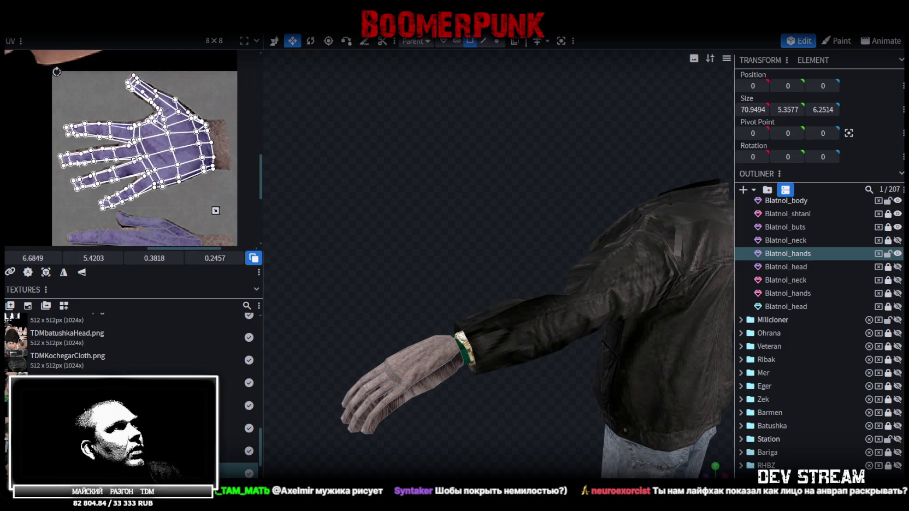
pyautogui.moveTo(45, 64); pyautogui.dragTo(236, 211)
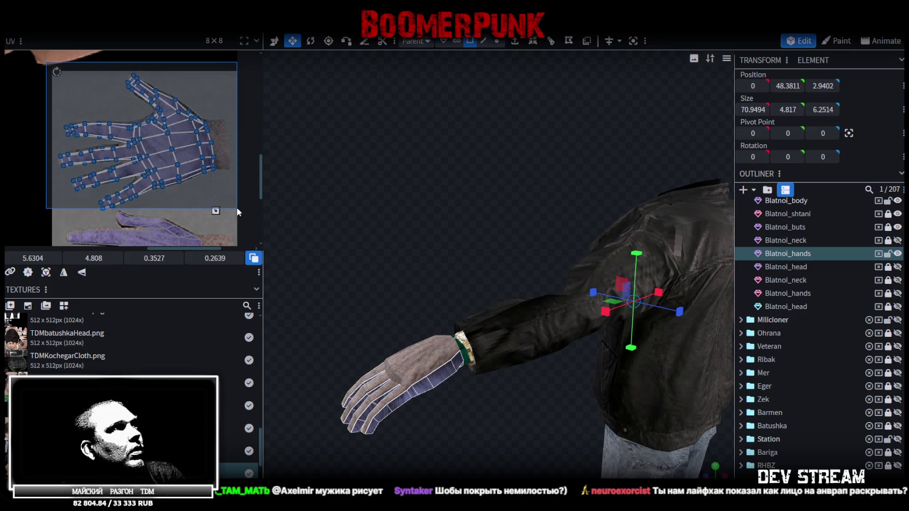
pyautogui.scroll(2, 217, 178)
pyautogui.scroll(1, 188, 162)
pyautogui.scroll(-1, 187, 162)
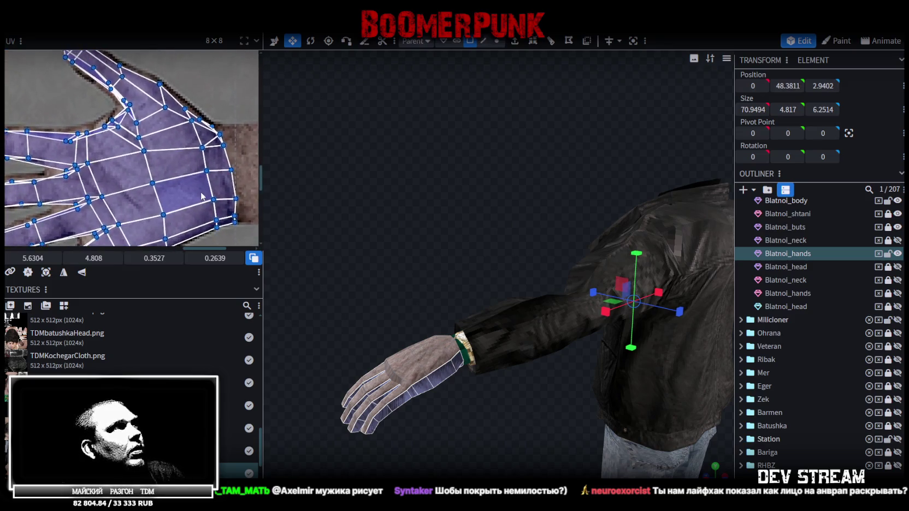
pyautogui.scroll(-1, 202, 160)
pyautogui.scroll(-1, 218, 156)
pyautogui.scroll(-1, 233, 154)
pyautogui.scroll(-1, 234, 155)
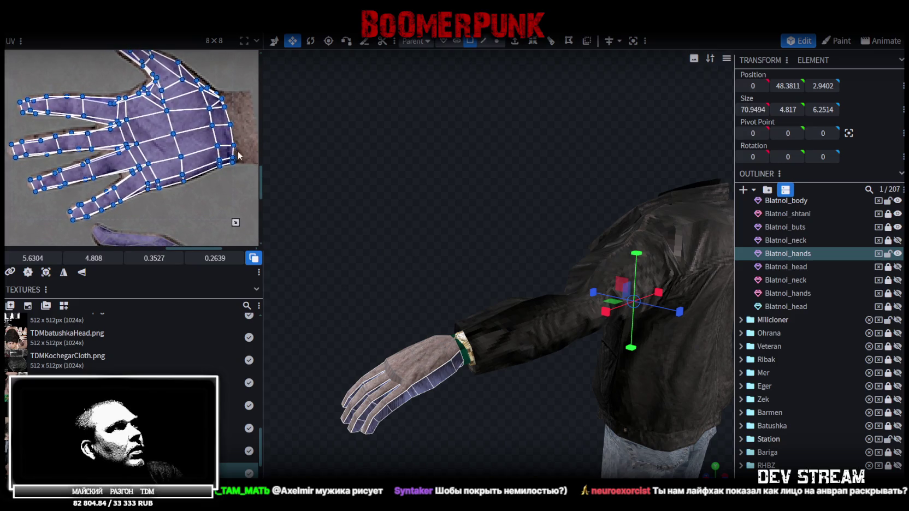
pyautogui.moveTo(235, 222); pyautogui.dragTo(234, 221)
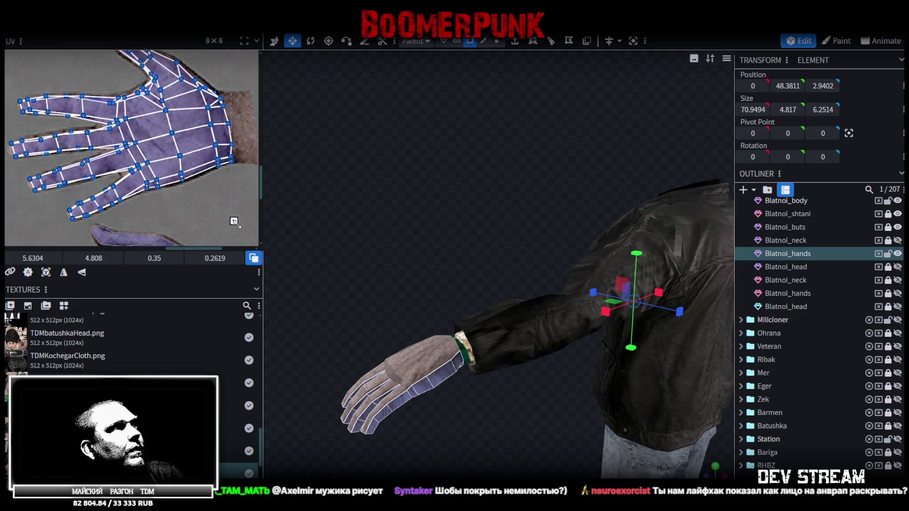
# - Orbit to a front view of the character and reselect the Blatnoi_hands part
pyautogui.scroll(1, 207, 191)
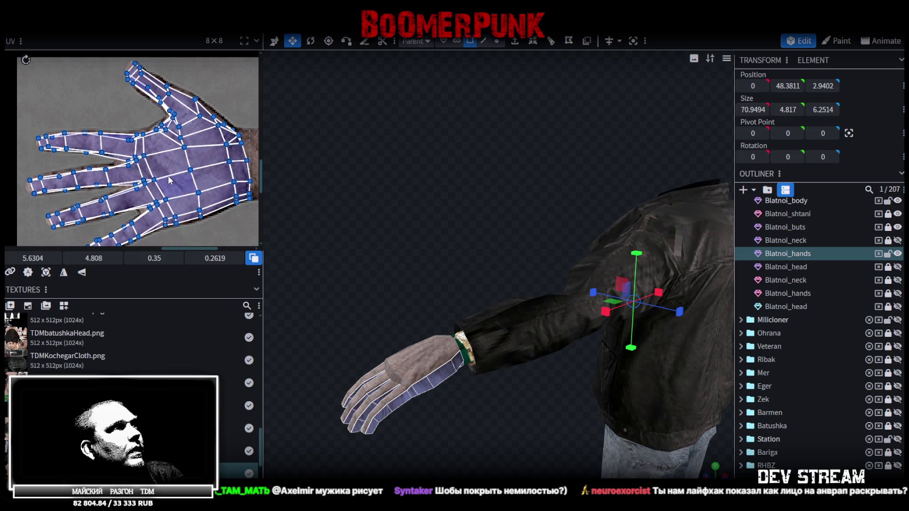
pyautogui.scroll(1, 170, 189)
pyautogui.scroll(1, 169, 194)
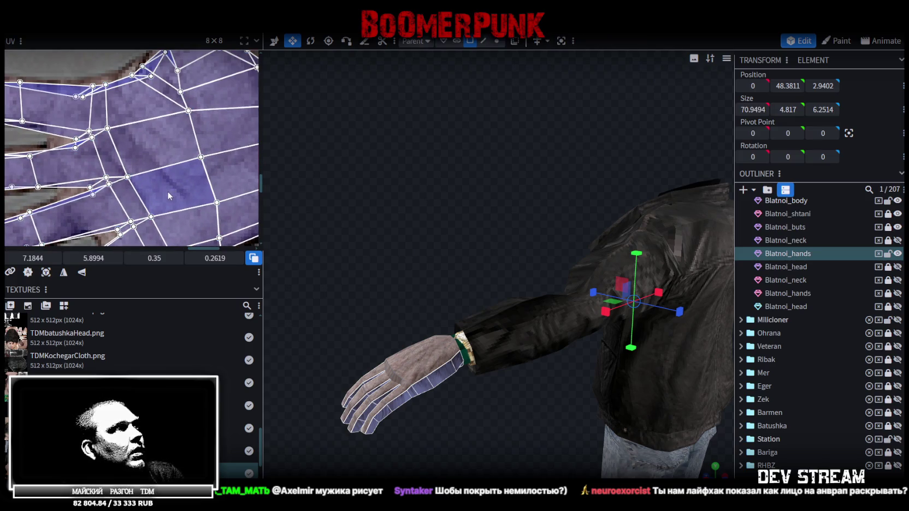
pyautogui.scroll(-1, 175, 194)
pyautogui.scroll(-2, 186, 193)
pyautogui.scroll(-1, 208, 194)
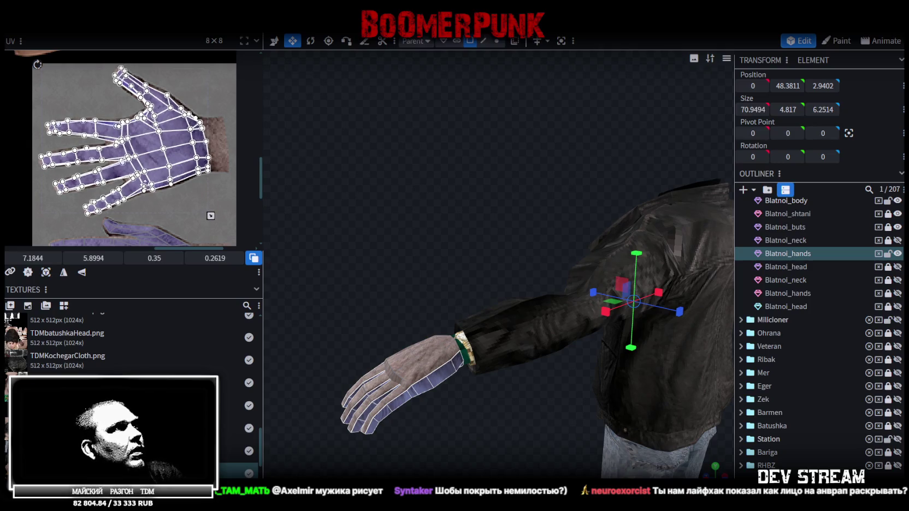
pyautogui.scroll(2, 116, 212)
pyautogui.scroll(2, 115, 212)
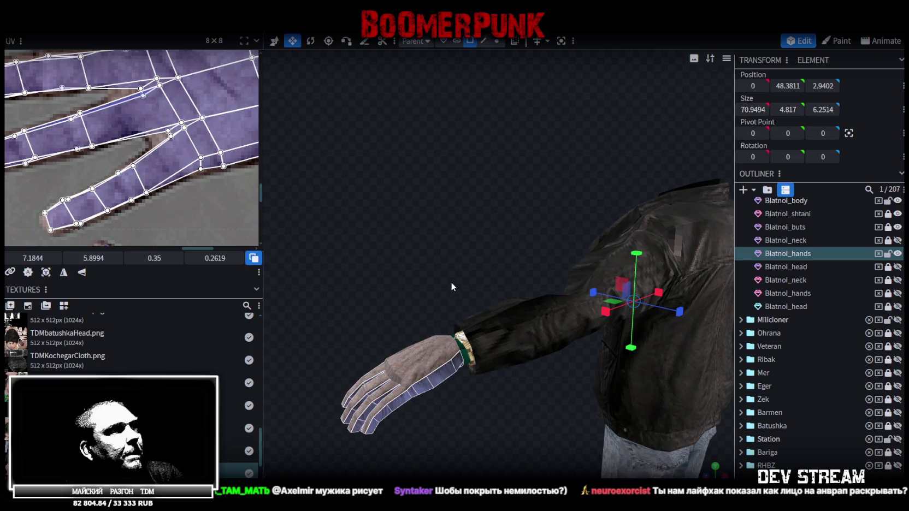
pyautogui.moveTo(453, 289); pyautogui.dragTo(695, 409)
pyautogui.click(424, 249)
pyautogui.moveTo(424, 249)
pyautogui.mouseDown()
pyautogui.moveTo(540, 306)
pyautogui.moveTo(600, 399)
pyautogui.mouseUp()
pyautogui.click(576, 399)
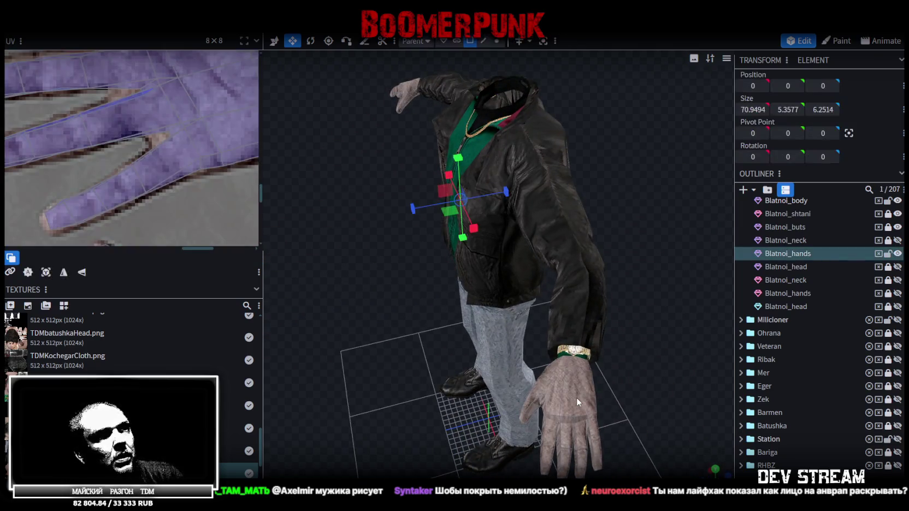
# - Box-select all of the hand's UV faces, including the top finger, and scale them down slightly
pyautogui.scroll(-3, 173, 173)
pyautogui.click(206, 134)
pyautogui.scroll(-2, 213, 138)
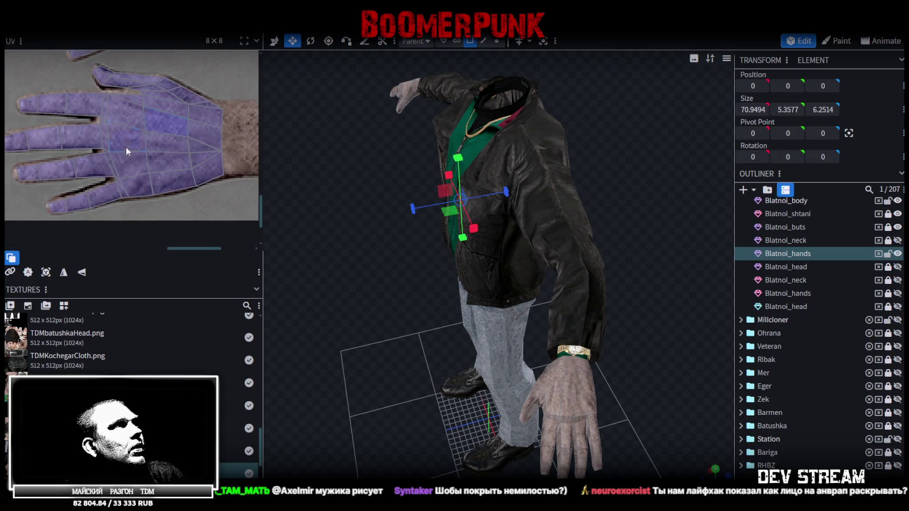
pyautogui.moveTo(77, 174); pyautogui.dragTo(109, 192, button='middle')
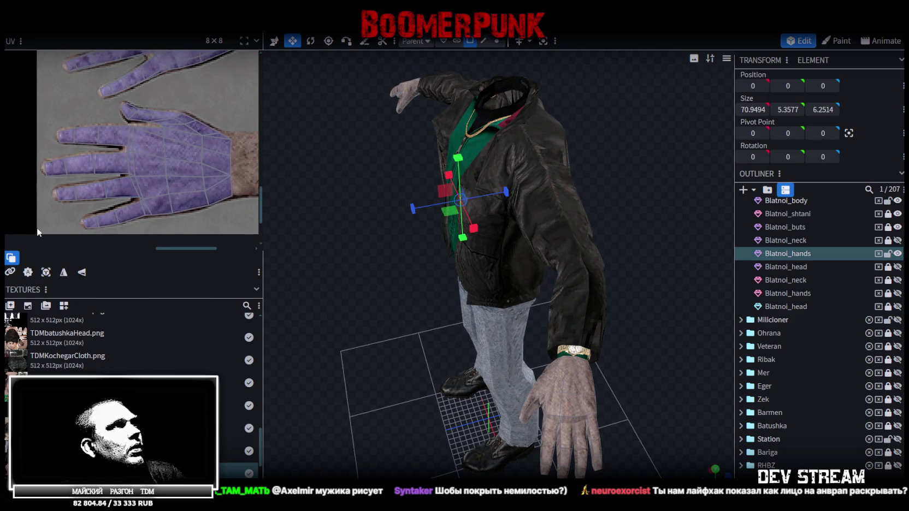
pyautogui.moveTo(37, 227); pyautogui.dragTo(243, 106)
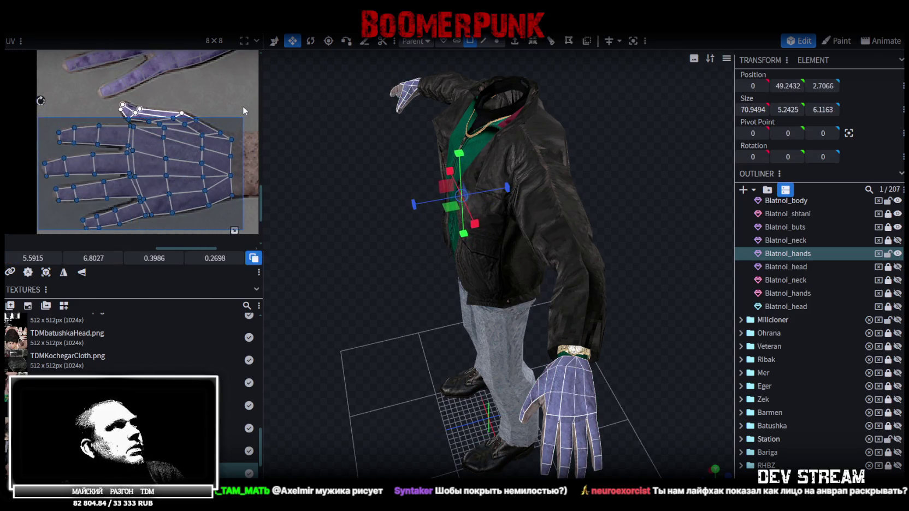
pyautogui.moveTo(243, 106); pyautogui.dragTo(244, 97)
pyautogui.scroll(3, 223, 209)
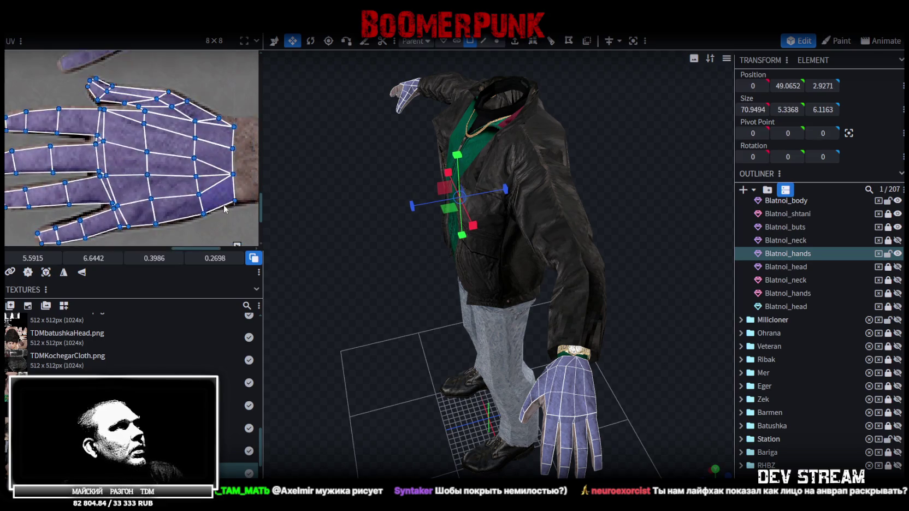
pyautogui.moveTo(223, 210); pyautogui.dragTo(232, 201, button='middle')
pyautogui.moveTo(246, 238); pyautogui.dragTo(244, 236)
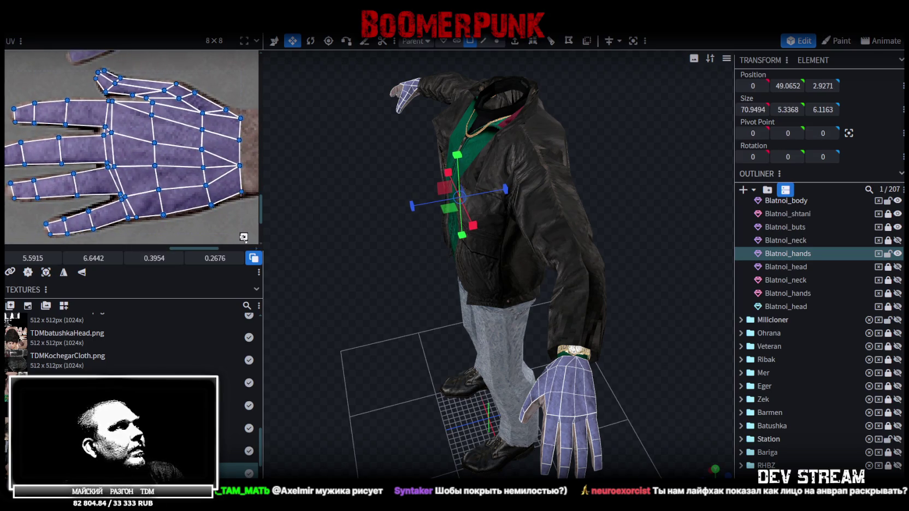
# - Check the finger UVs, clear the UV vertex selection and deselect Blatnoi_hands
pyautogui.scroll(2, 24, 83)
pyautogui.scroll(3, 58, 137)
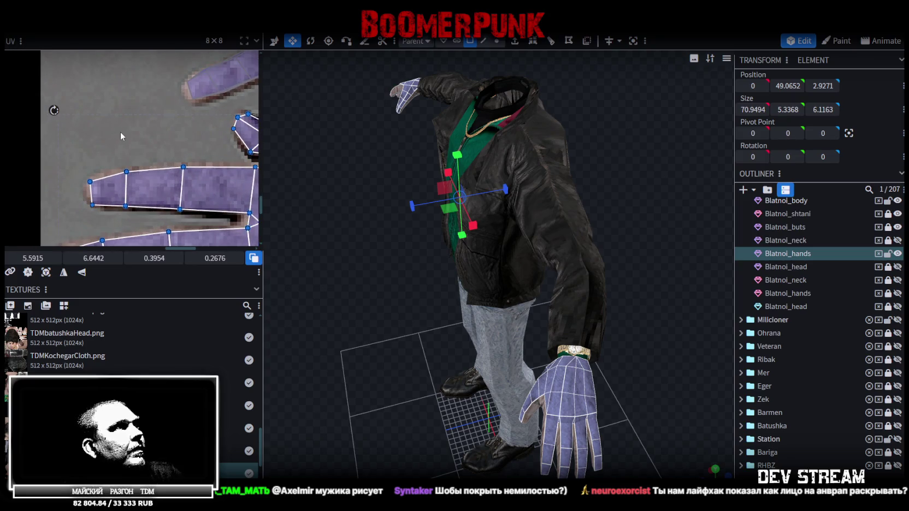
pyautogui.moveTo(120, 131); pyautogui.dragTo(47, 139, button='middle')
pyautogui.click(133, 201)
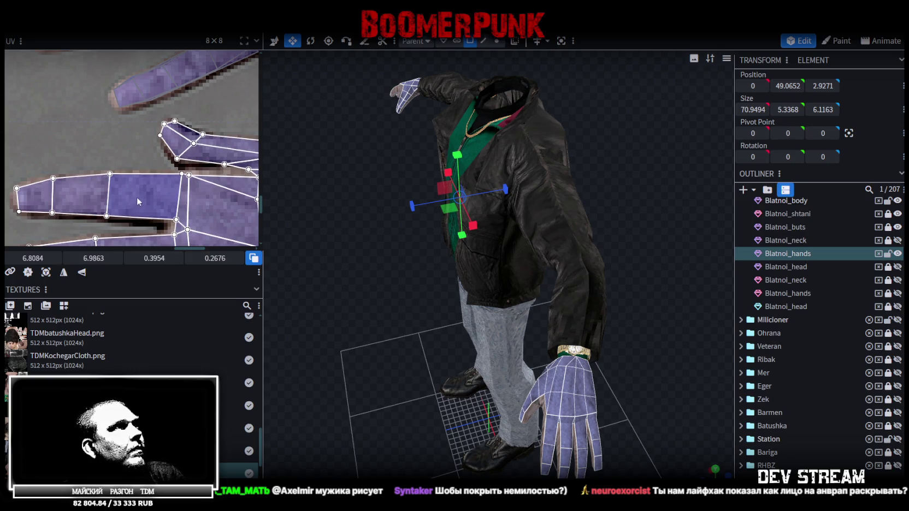
pyautogui.scroll(-3, 137, 197)
pyautogui.scroll(3, 141, 133)
pyautogui.scroll(2, 126, 133)
pyautogui.scroll(-2, 103, 134)
pyautogui.scroll(-1, 91, 134)
pyautogui.scroll(-2, 92, 142)
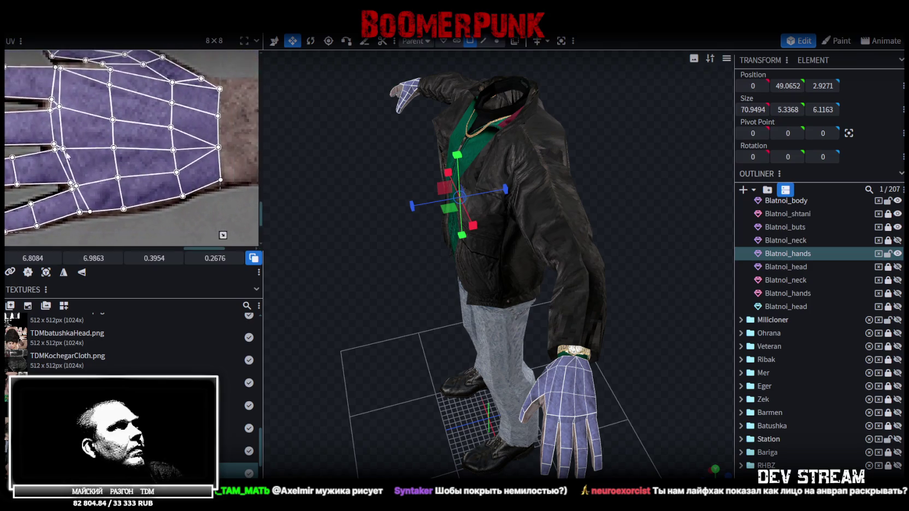
pyautogui.scroll(2, 95, 172)
pyautogui.click(641, 417)
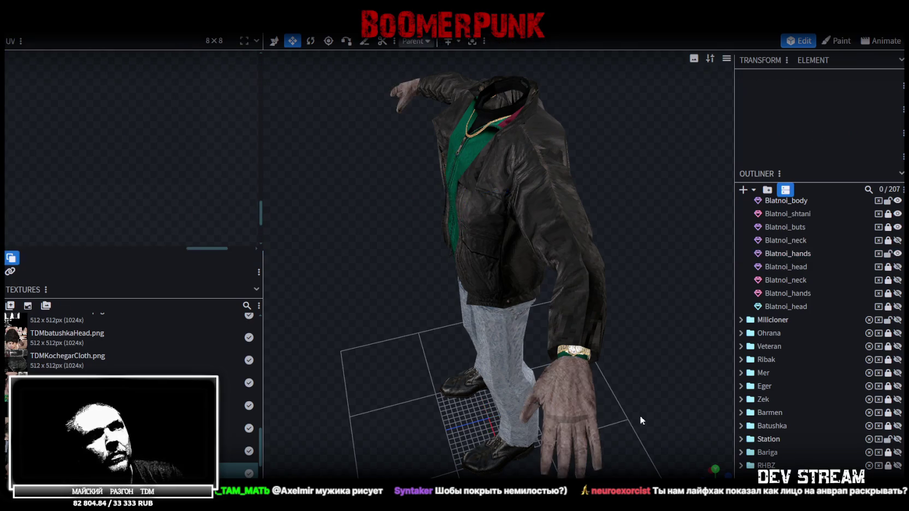
pyautogui.moveTo(640, 417); pyautogui.dragTo(623, 324)
pyautogui.scroll(3, 687, 300)
pyautogui.moveTo(686, 300)
pyautogui.mouseDown()
pyautogui.moveTo(546, 384)
pyautogui.moveTo(478, 253)
pyautogui.mouseUp()
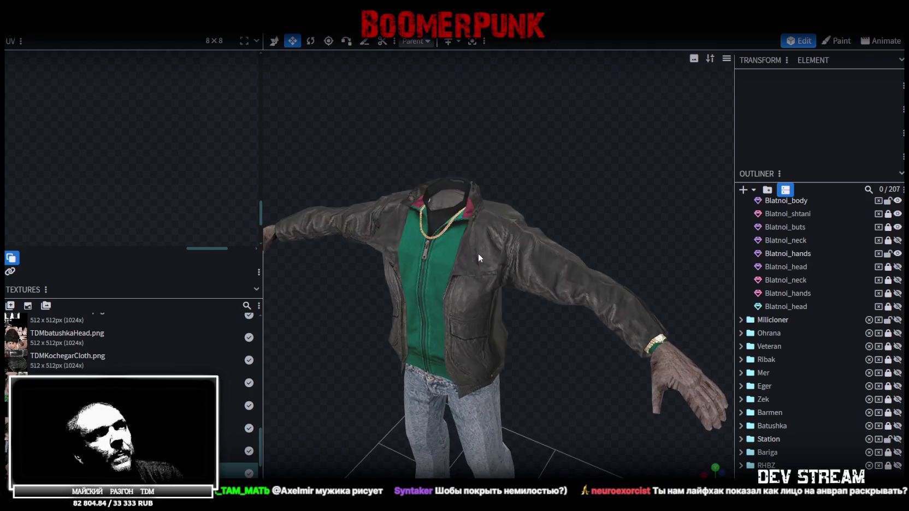
pyautogui.click(478, 253)
pyautogui.scroll(-1, 156, 167)
pyautogui.scroll(-2, 159, 165)
pyautogui.scroll(-2, 220, 163)
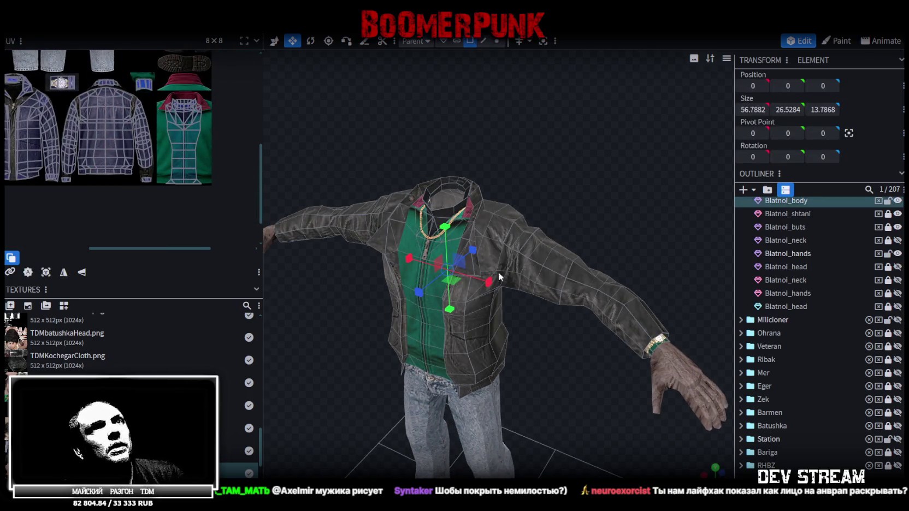
pyautogui.moveTo(532, 208); pyautogui.dragTo(513, 287, button='right')
pyautogui.scroll(3, 803, 275)
pyautogui.scroll(4, 844, 350)
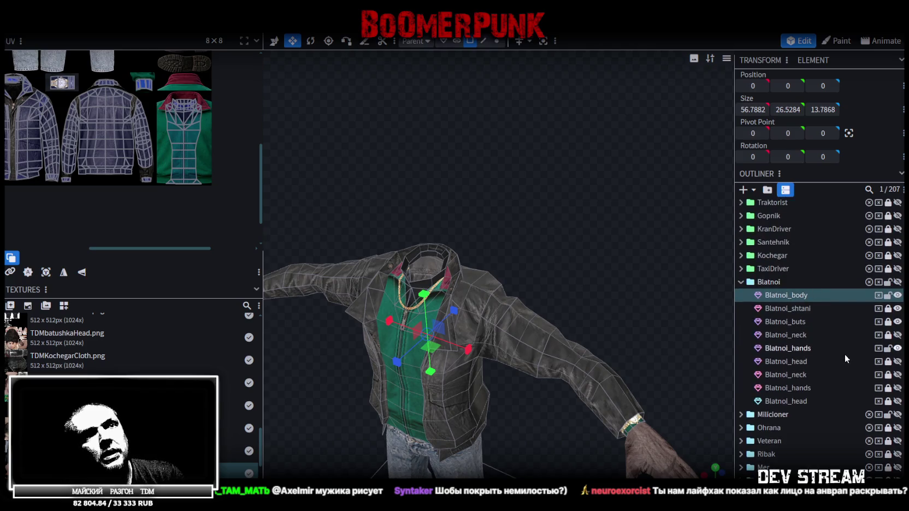
pyautogui.click(802, 350)
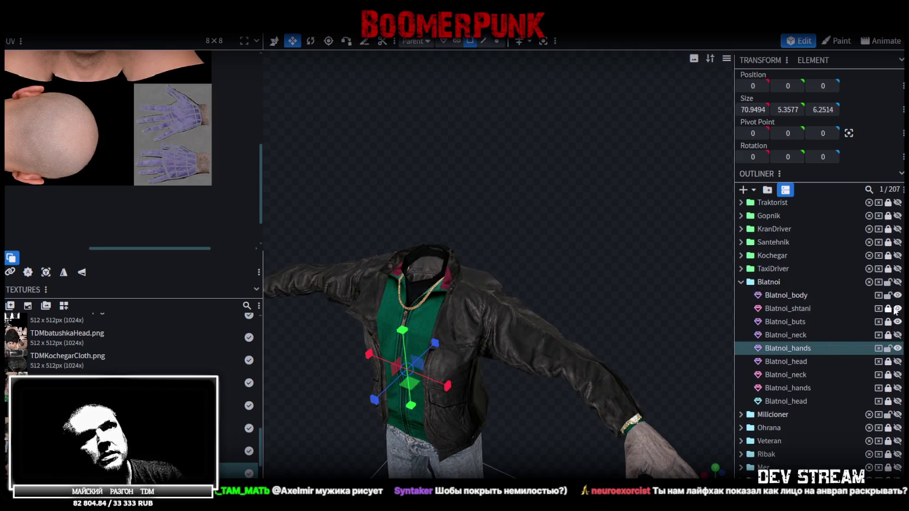
pyautogui.click(898, 295)
pyautogui.click(899, 295)
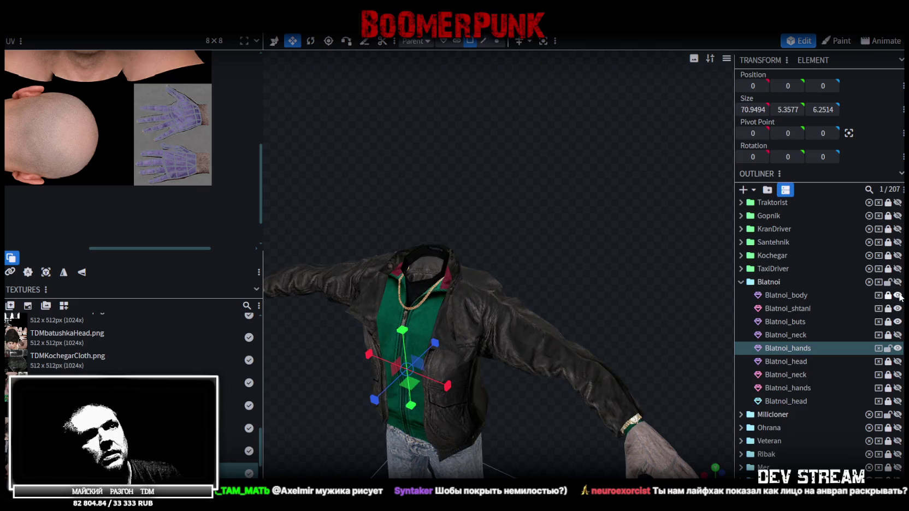
pyautogui.click(898, 309)
pyautogui.click(898, 309)
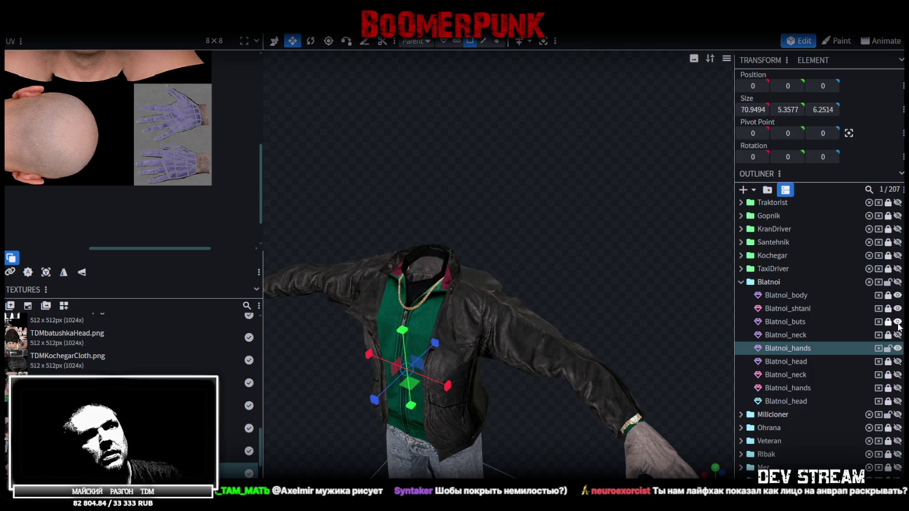
# - Unhide and select all of Blatnoi_neck, moving its UVs onto the head texture's neck area
pyautogui.click(898, 335)
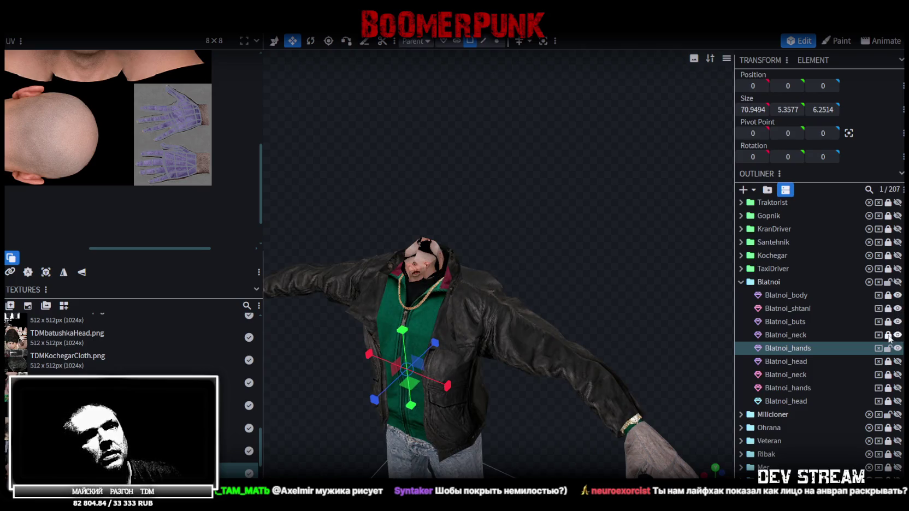
pyautogui.click(793, 337)
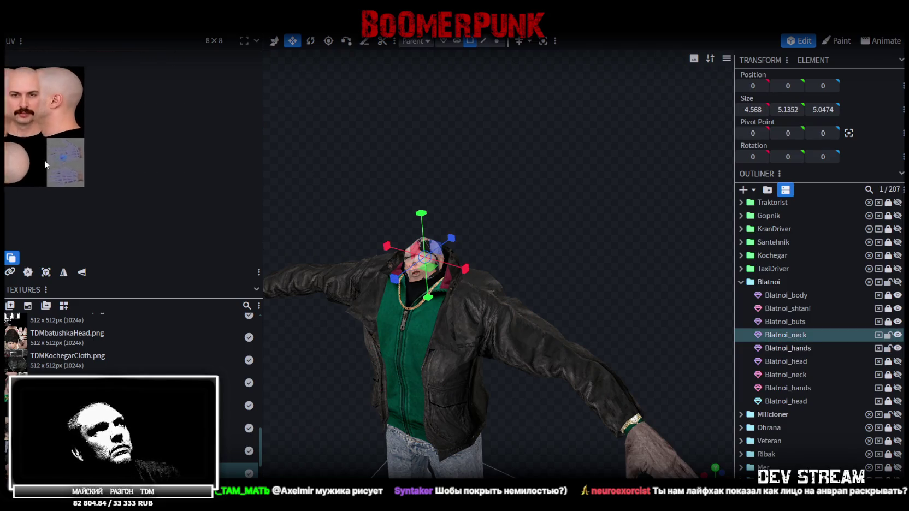
pyautogui.hotkey('ctrl', 'a')
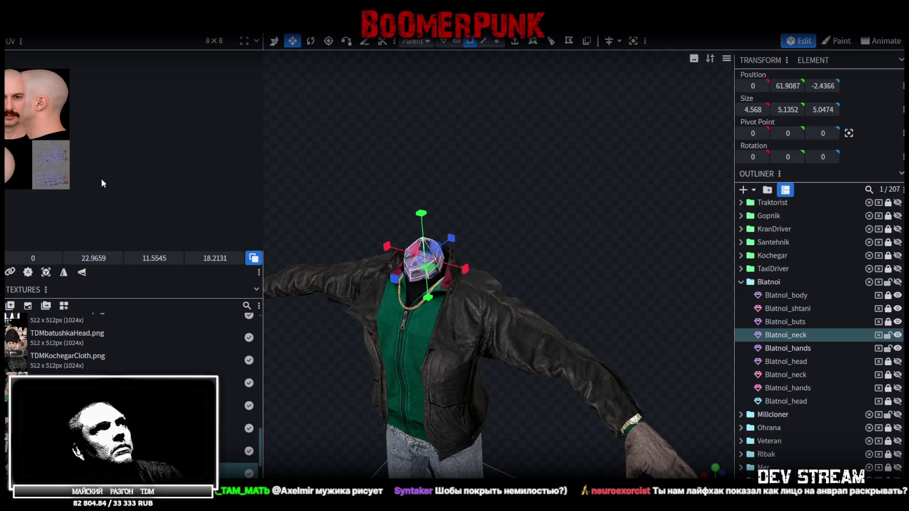
pyautogui.scroll(-2, 197, 195)
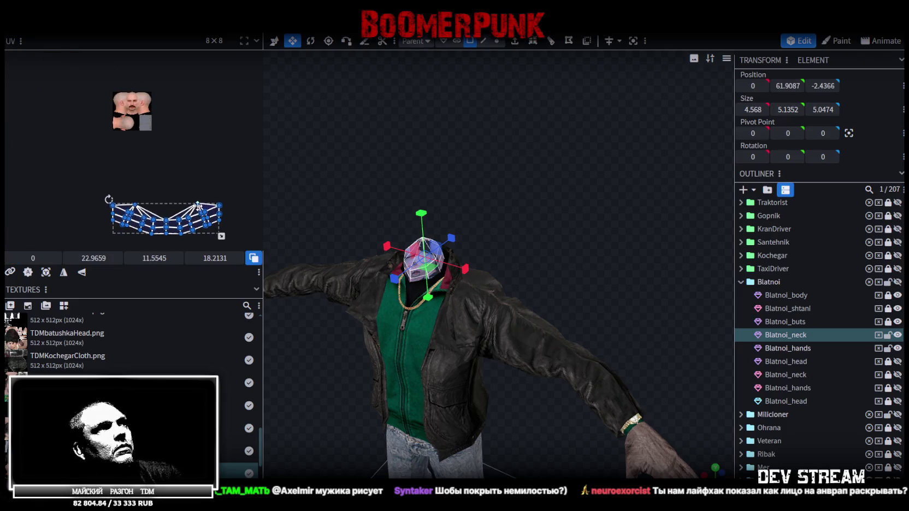
pyautogui.moveTo(197, 210)
pyautogui.mouseDown()
pyautogui.moveTo(176, 124)
pyautogui.moveTo(145, 129)
pyautogui.mouseUp()
pyautogui.scroll(3, 130, 132)
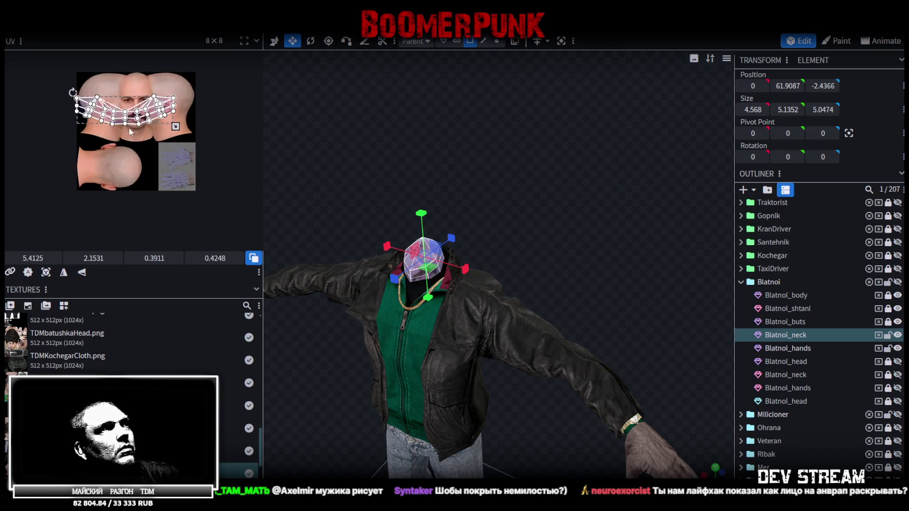
pyautogui.scroll(3, 130, 131)
pyautogui.moveTo(143, 82); pyautogui.dragTo(213, 139)
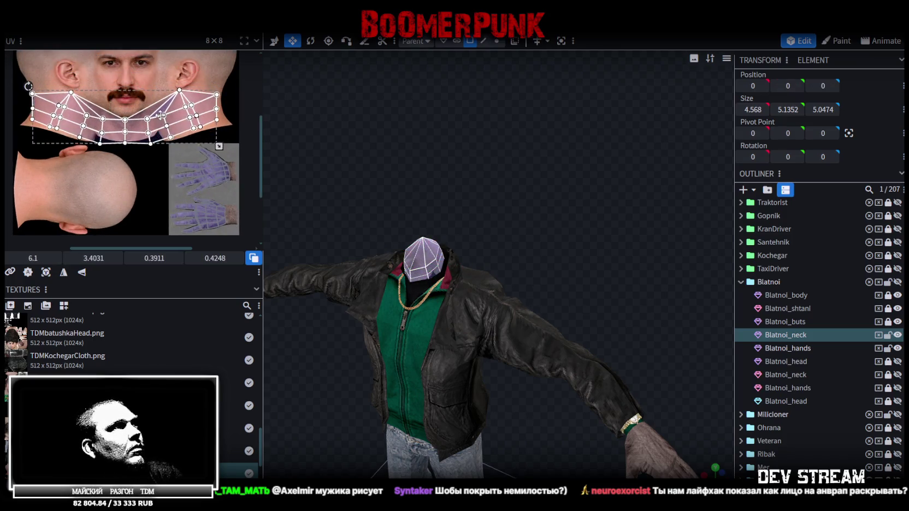
# - Resize the neck UV mesh, shrinking then enlarging it to fit the neck area
pyautogui.scroll(1, 210, 139)
pyautogui.scroll(1, 207, 138)
pyautogui.scroll(-2, 229, 155)
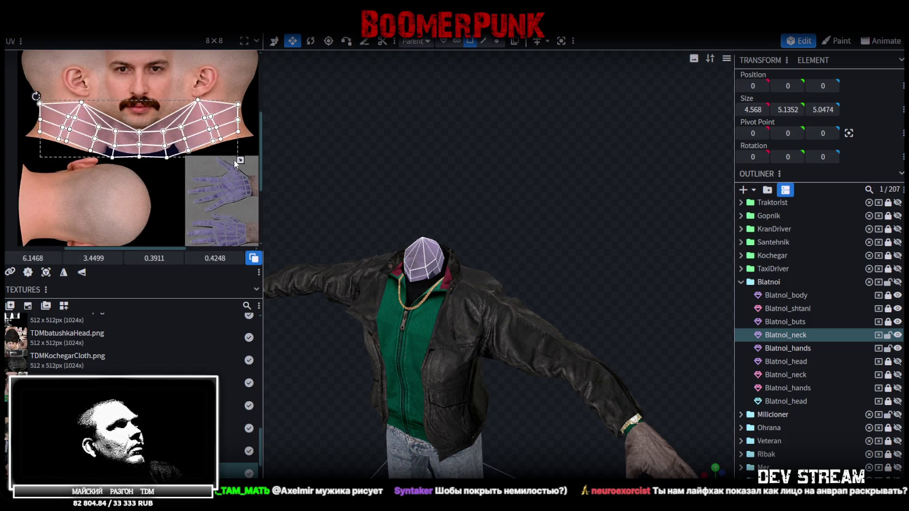
pyautogui.moveTo(240, 160); pyautogui.dragTo(120, 134)
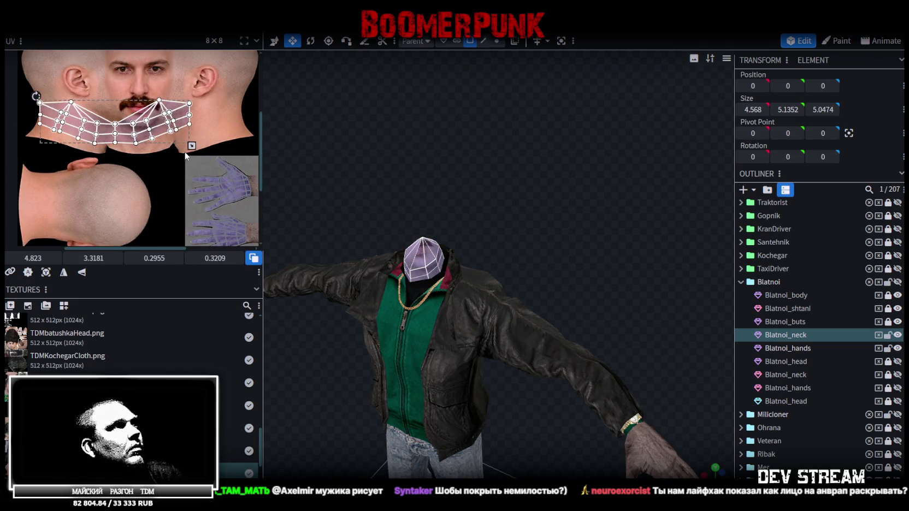
pyautogui.scroll(2, 119, 134)
pyautogui.moveTo(120, 134); pyautogui.dragTo(167, 159)
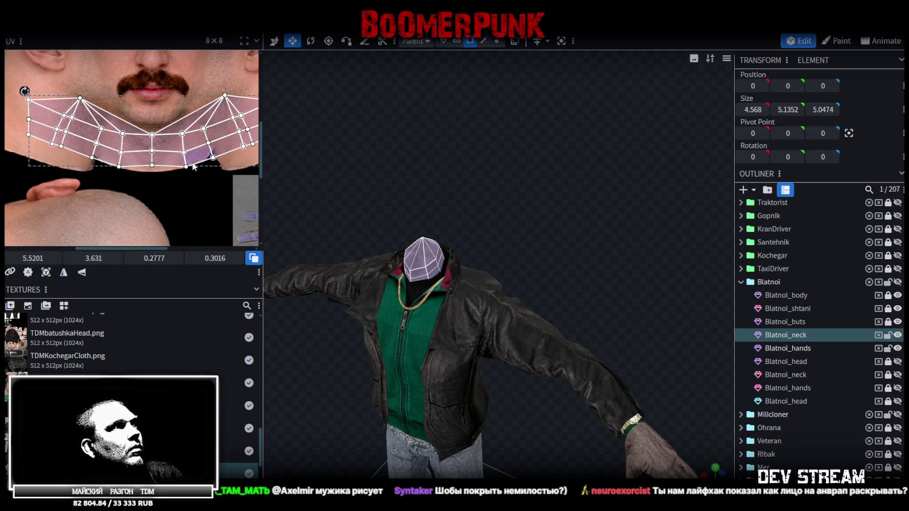
pyautogui.moveTo(232, 171); pyautogui.dragTo(201, 178, button='middle')
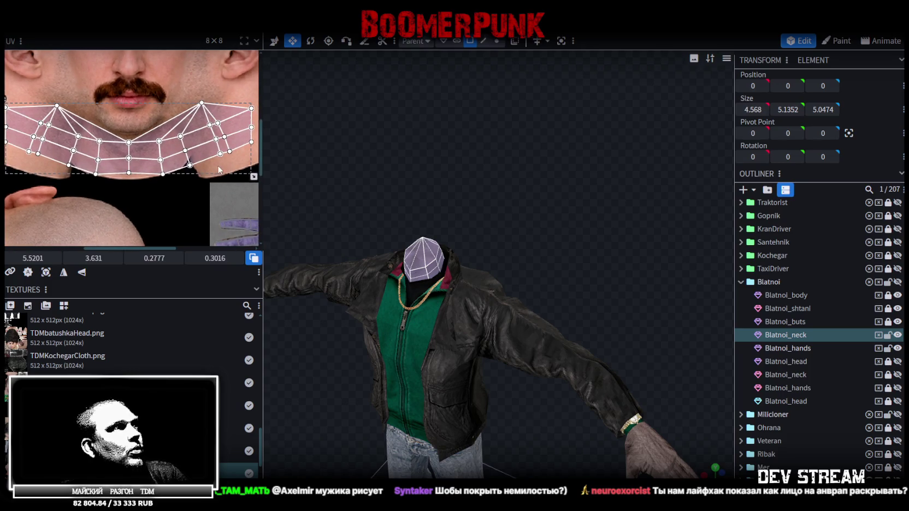
pyautogui.scroll(3, 141, 155)
pyautogui.scroll(-2, 141, 155)
pyautogui.moveTo(250, 129); pyautogui.dragTo(233, 180, button='middle')
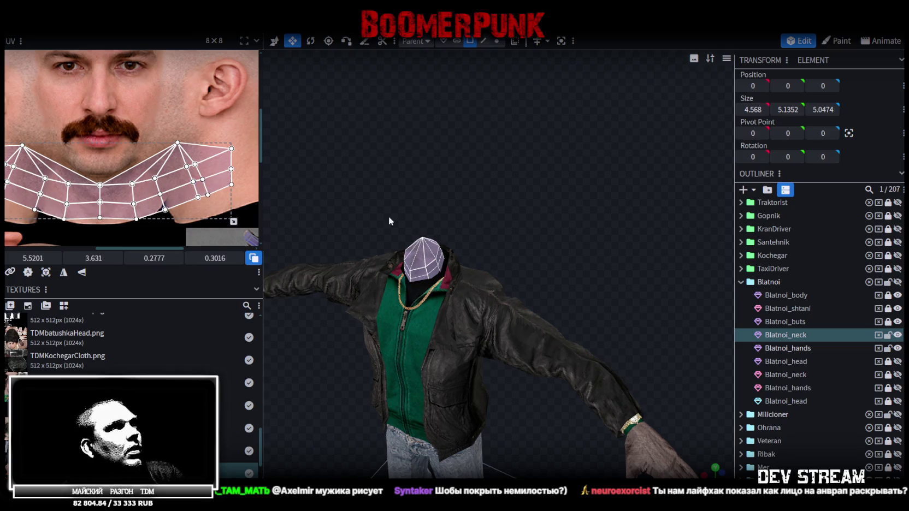
# - From a close front view of the neck, squash the neck UV island vertically and shift it slightly
pyautogui.moveTo(350, 218); pyautogui.dragTo(507, 166)
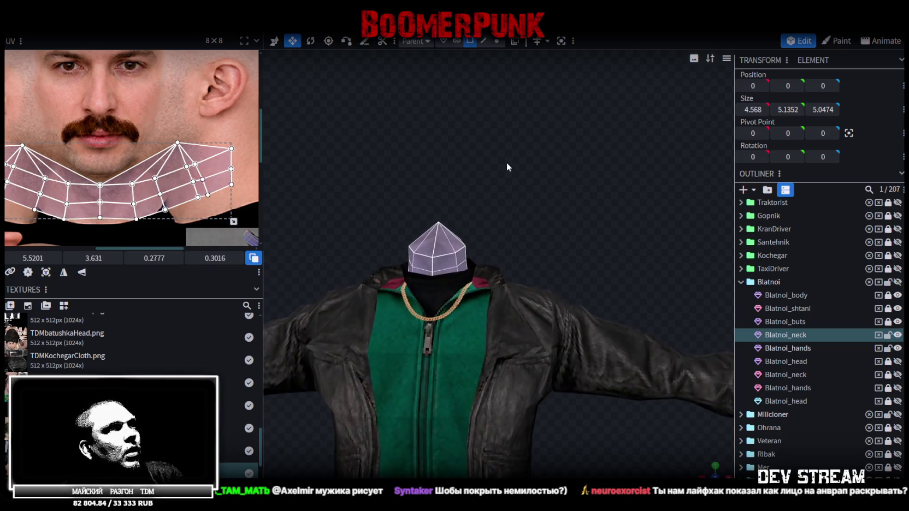
pyautogui.moveTo(477, 204); pyautogui.dragTo(492, 166, button='right')
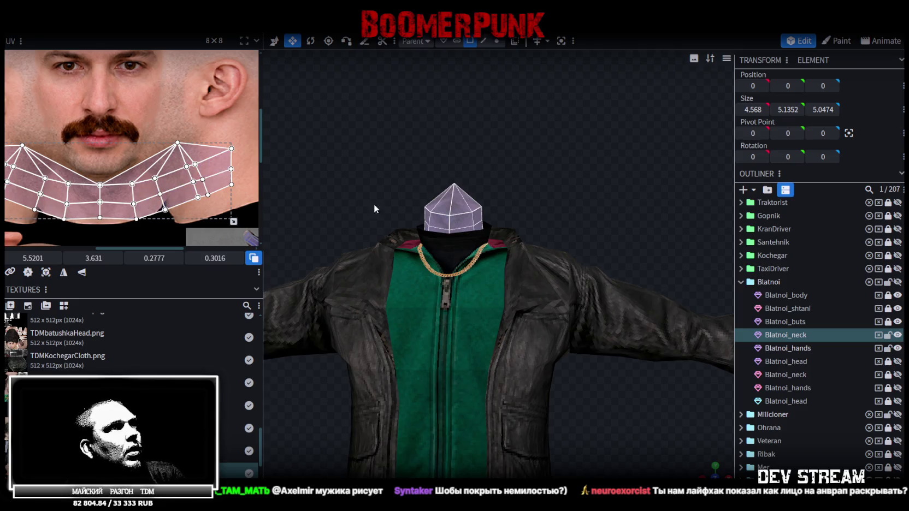
pyautogui.scroll(3, 437, 218)
pyautogui.moveTo(483, 225)
pyautogui.mouseDown()
pyautogui.moveTo(496, 265)
pyautogui.moveTo(522, 270)
pyautogui.moveTo(435, 201)
pyautogui.mouseUp()
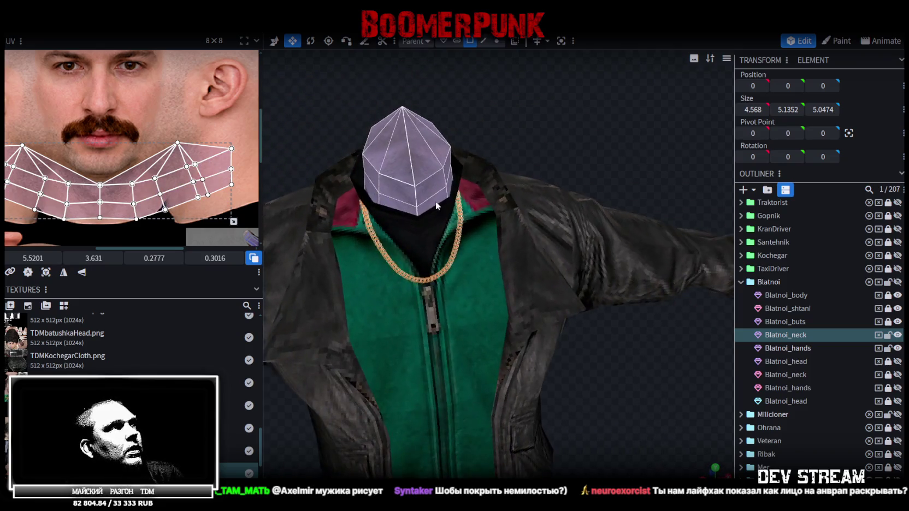
pyautogui.moveTo(233, 222); pyautogui.dragTo(233, 209)
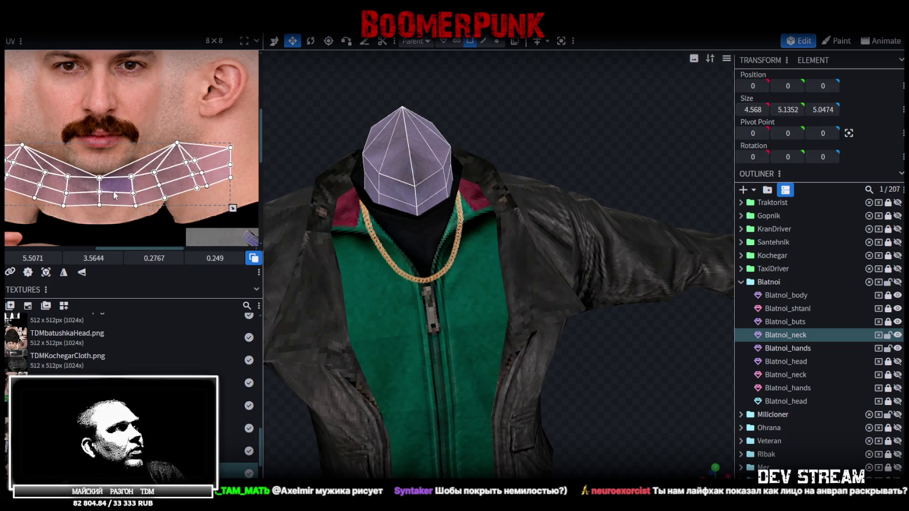
pyautogui.scroll(2, 119, 195)
pyautogui.moveTo(115, 197); pyautogui.dragTo(117, 200)
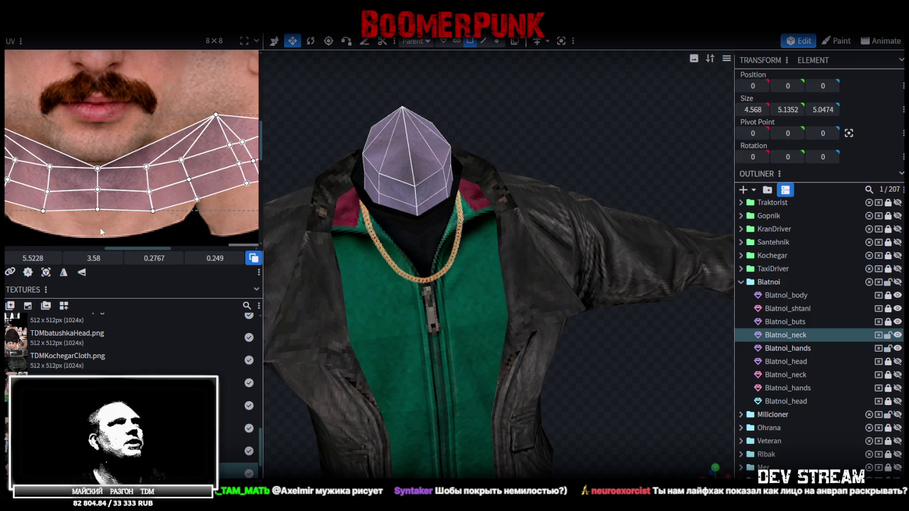
# - Nudge one face of the neck UV grid to reshape it, then clear the selection
pyautogui.scroll(3, 102, 231)
pyautogui.click(143, 188)
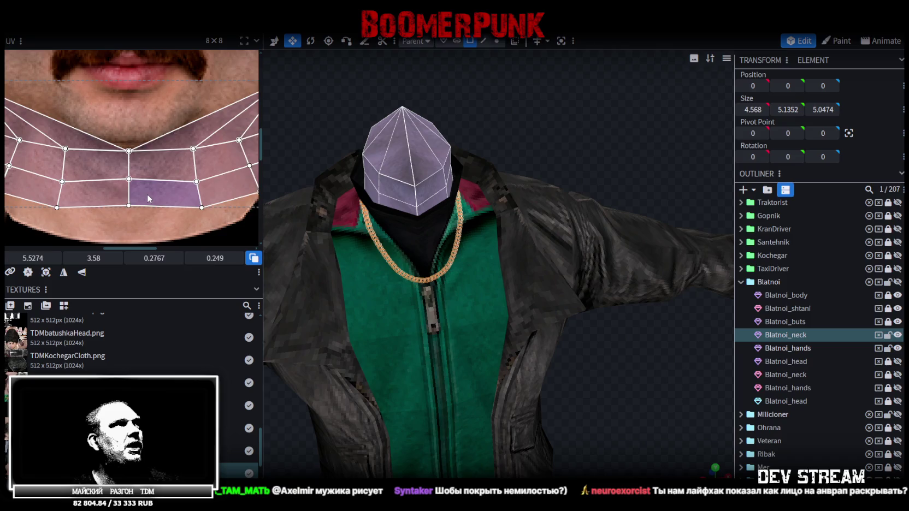
pyautogui.scroll(-1, 147, 194)
pyautogui.scroll(-1, 164, 196)
pyautogui.scroll(2, 164, 198)
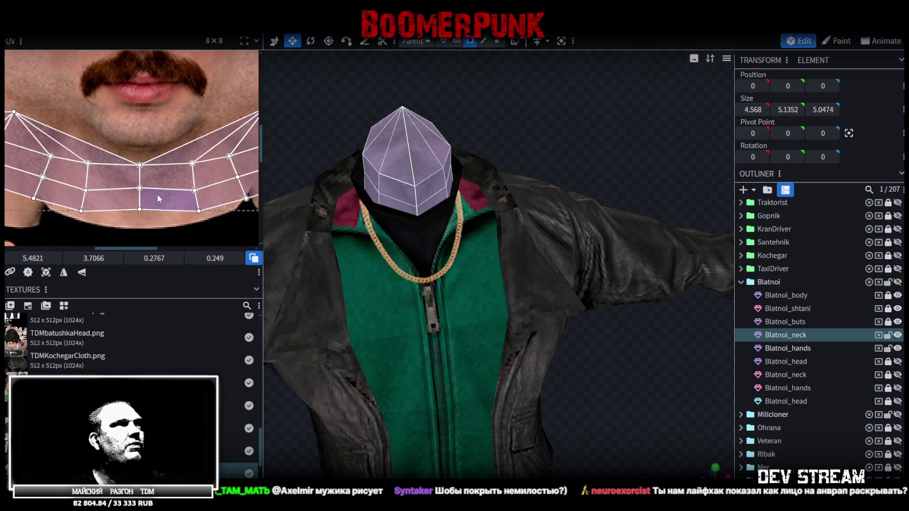
pyautogui.moveTo(158, 199); pyautogui.dragTo(160, 192)
pyautogui.scroll(-1, 161, 192)
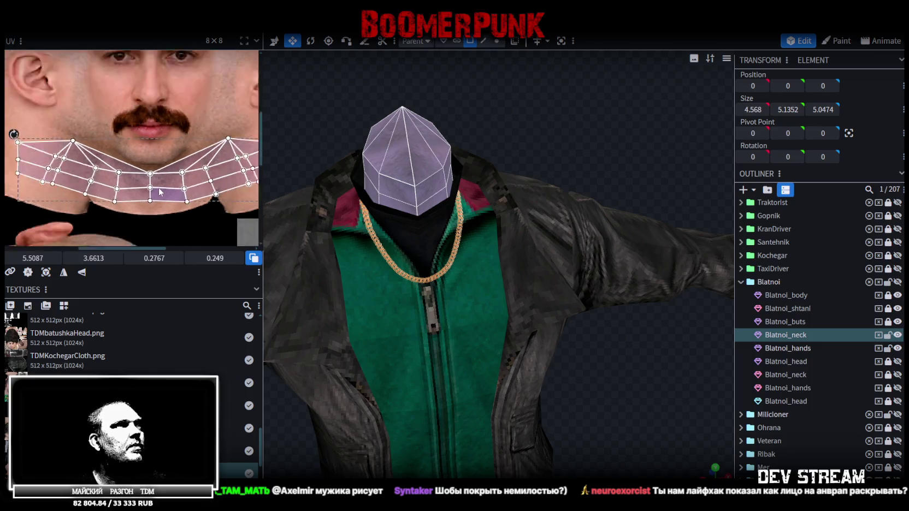
pyautogui.scroll(-2, 160, 192)
pyautogui.scroll(-1, 489, 154)
pyautogui.scroll(-1, 471, 100)
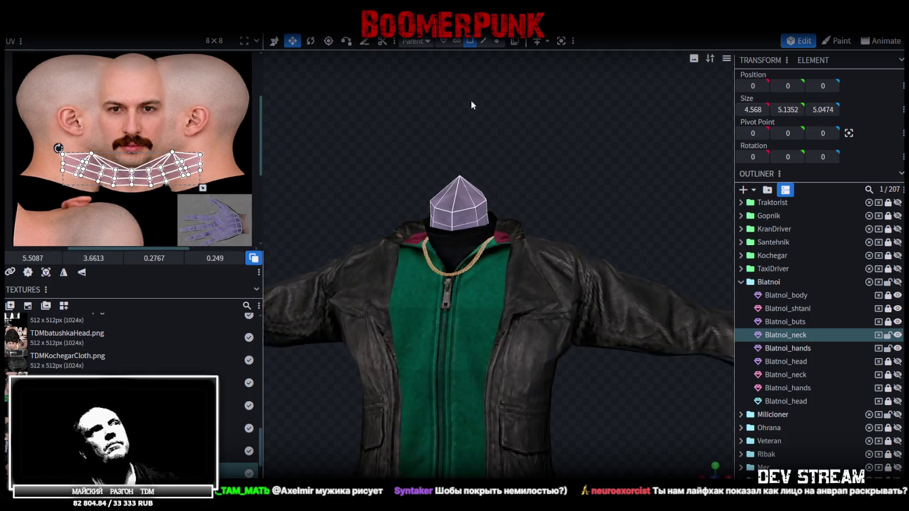
pyautogui.moveTo(471, 99); pyautogui.dragTo(529, 122)
pyautogui.scroll(-3, 783, 376)
pyautogui.click(538, 206)
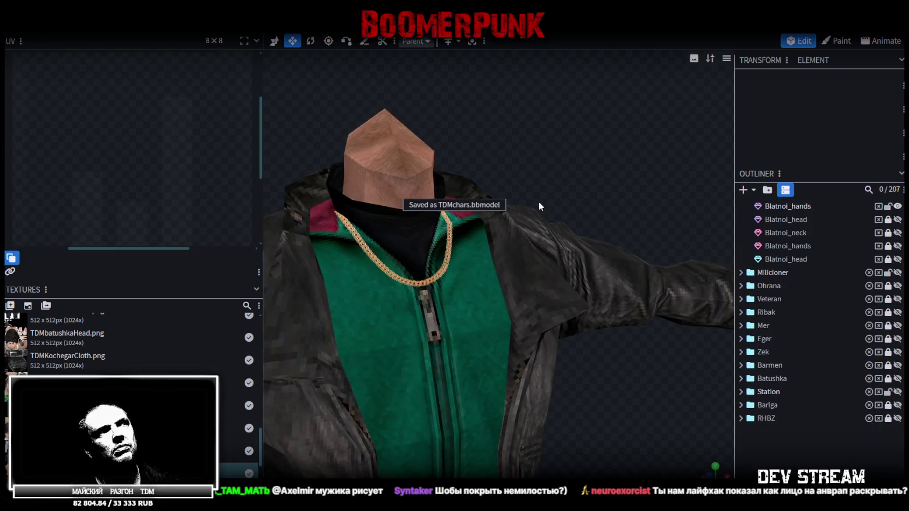
# - Inspect the neck prism from the front and select one of its triangular faces
pyautogui.moveTo(538, 205); pyautogui.dragTo(507, 208)
pyautogui.click(592, 135)
pyautogui.moveTo(592, 134)
pyautogui.mouseDown()
pyautogui.moveTo(563, 159)
pyautogui.moveTo(609, 170)
pyautogui.moveTo(428, 205)
pyautogui.moveTo(564, 159)
pyautogui.moveTo(664, 147)
pyautogui.mouseUp()
pyautogui.scroll(2, 545, 163)
pyautogui.click(552, 163)
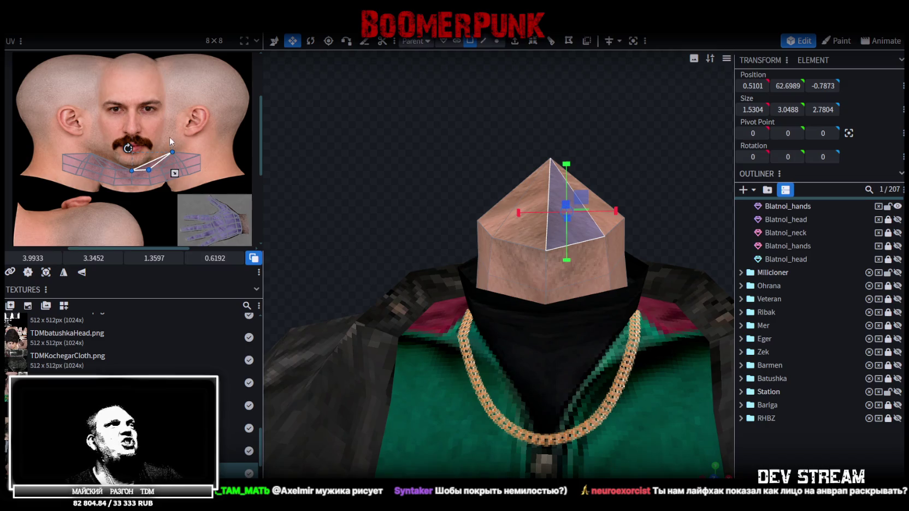
pyautogui.scroll(2, 169, 137)
pyautogui.moveTo(377, 126)
pyautogui.mouseDown()
pyautogui.moveTo(379, 111)
pyautogui.moveTo(371, 119)
pyautogui.mouseUp()
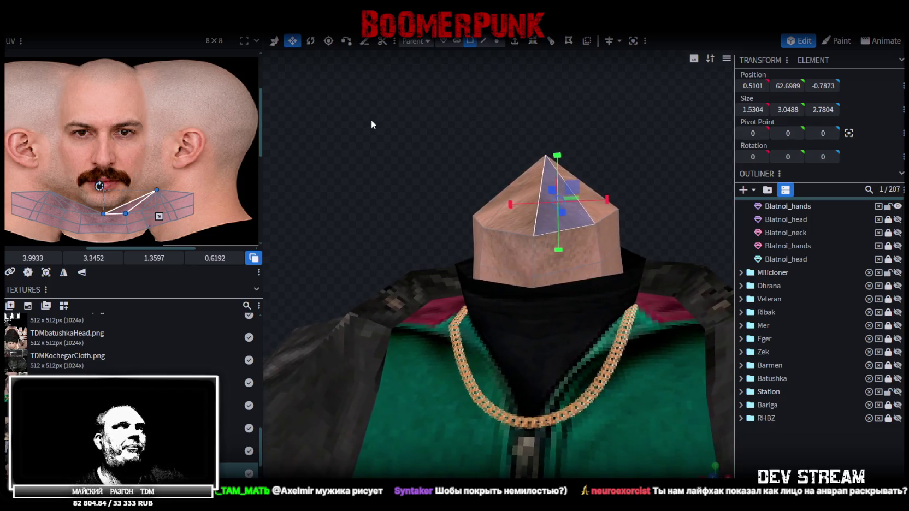
pyautogui.scroll(1, 819, 273)
pyautogui.scroll(4, 821, 275)
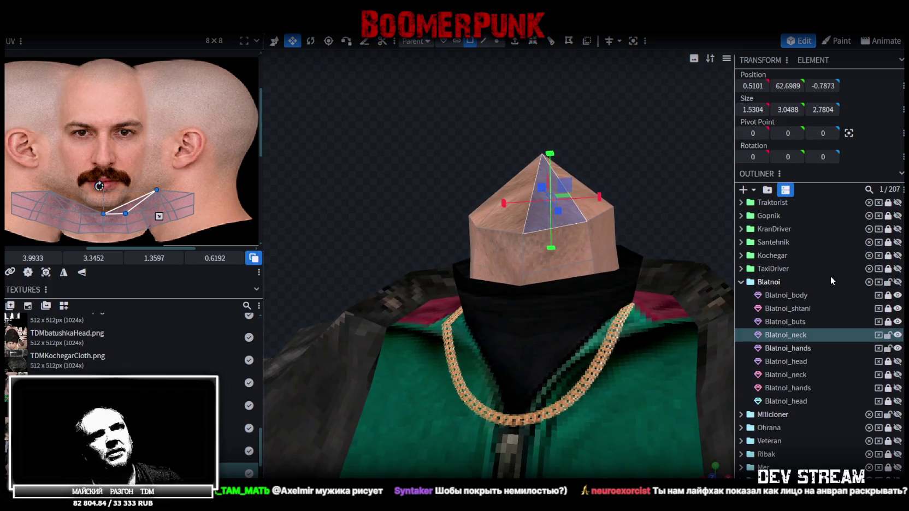
# - Lock Blatnoi_neck, unlock the lower Blatnoi_hands, and select the lower neck-to-head duplicate rows
pyautogui.click(888, 335)
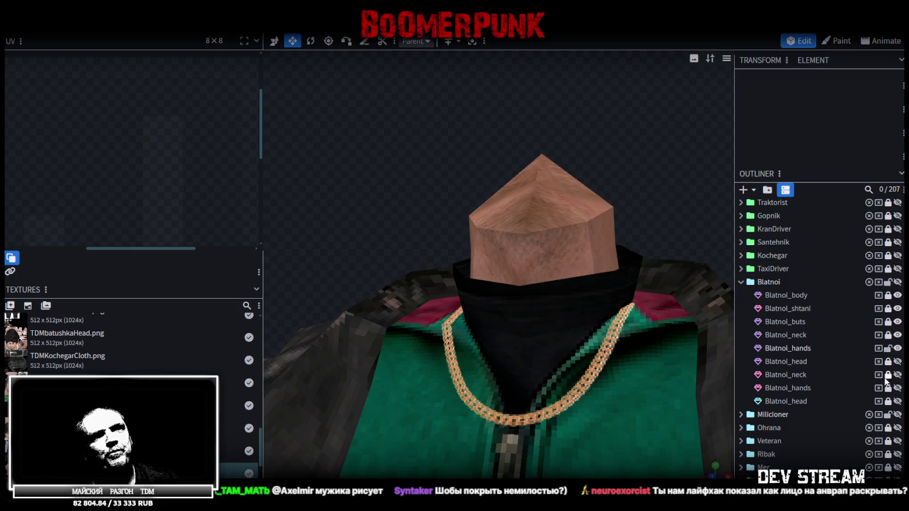
pyautogui.click(888, 388)
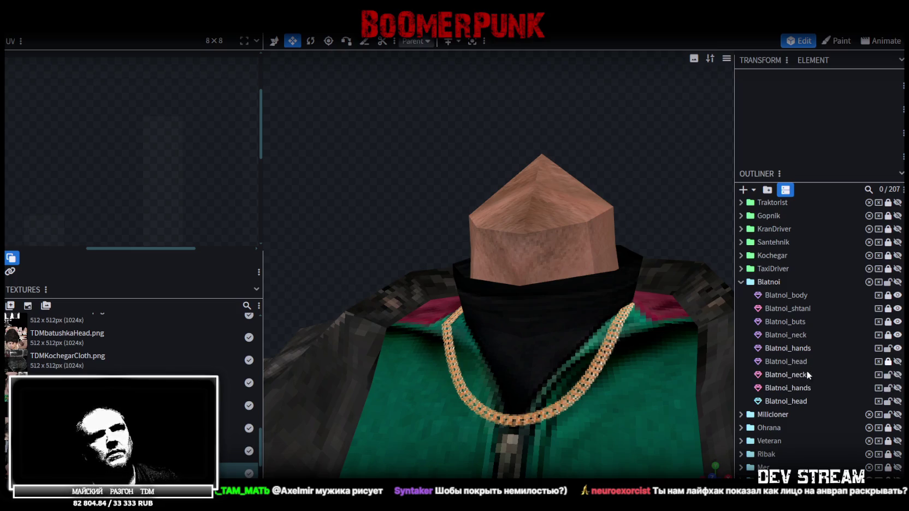
pyautogui.click(803, 382)
pyautogui.keyDown('shift'); pyautogui.click(804, 401); pyautogui.keyUp('shift')
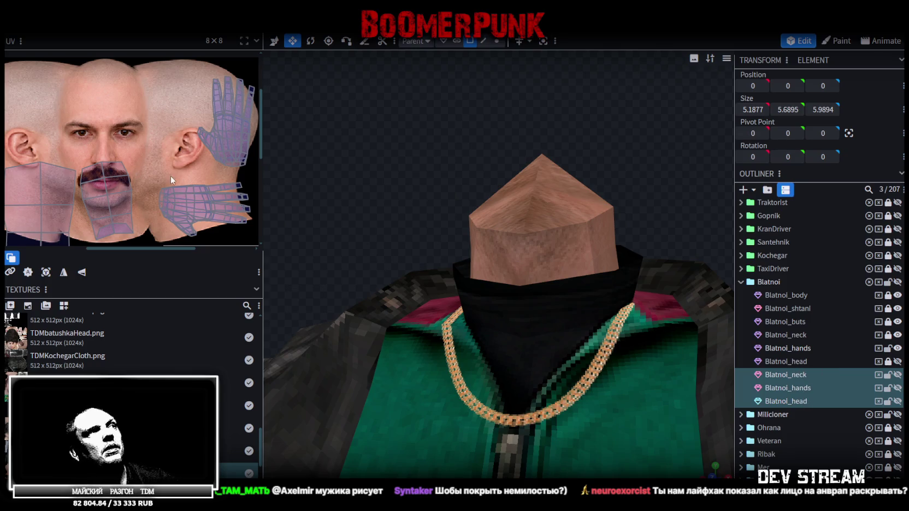
# - Delete the three lower duplicate rows (neck, hands, head) and unhide Blatnoi_head showing the face texture
pyautogui.scroll(-3, 117, 197)
pyautogui.moveTo(165, 162); pyautogui.dragTo(165, 115, button='middle')
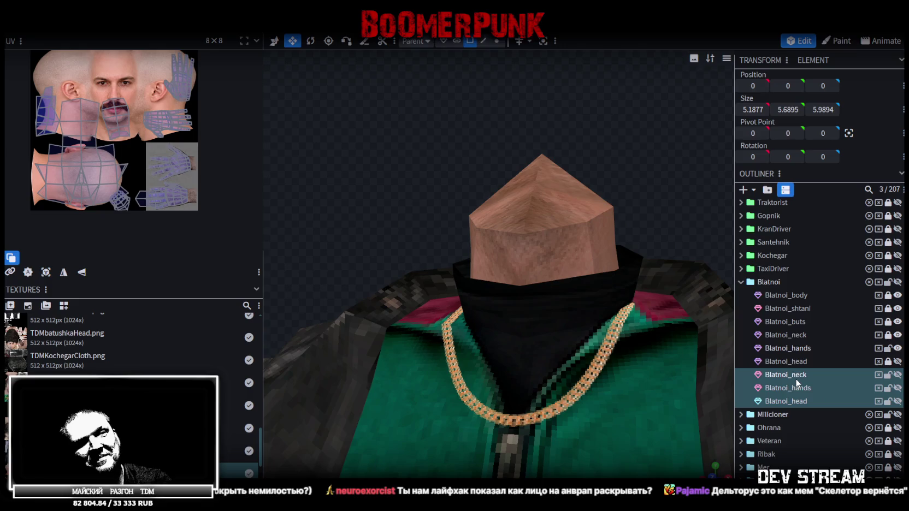
pyautogui.click(795, 378)
pyautogui.keyDown('shift'); pyautogui.click(800, 403); pyautogui.keyUp('shift')
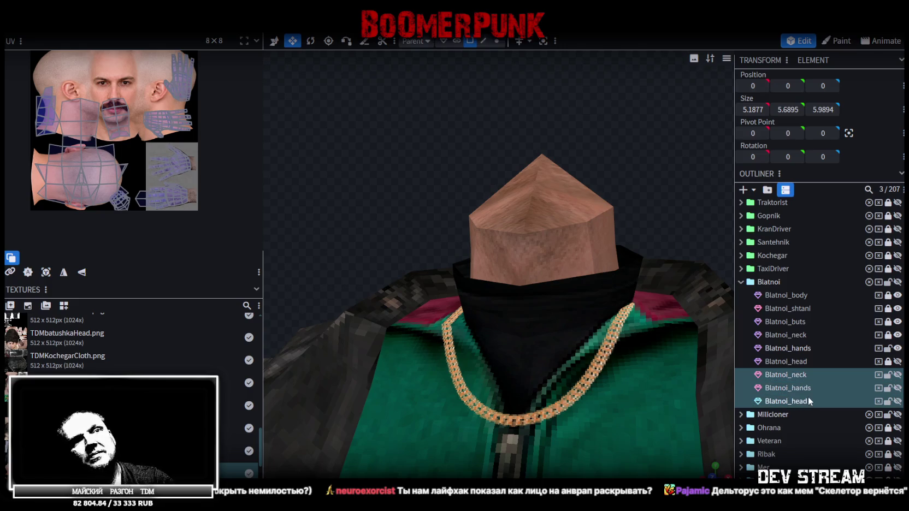
pyautogui.press('Delete')
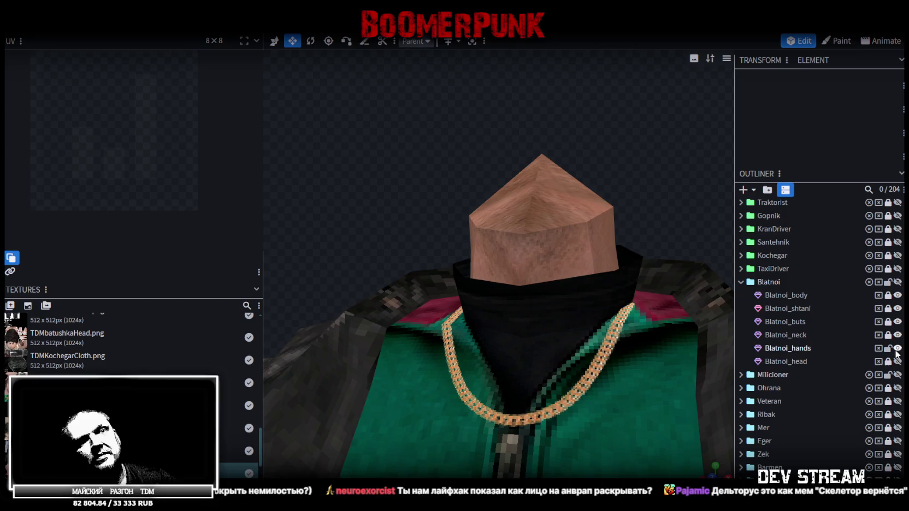
pyautogui.click(897, 362)
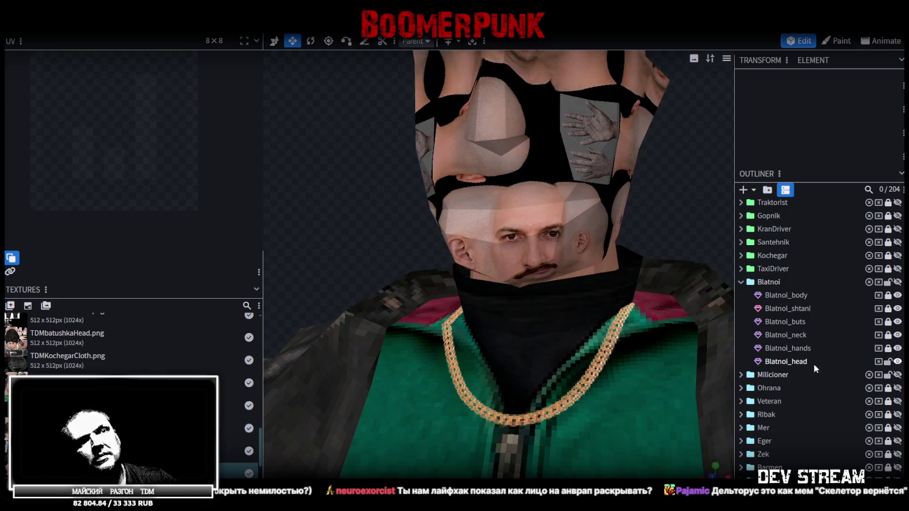
# - Select Blatnoi_head and orbit to a close side view of the textured head
pyautogui.click(797, 363)
pyautogui.scroll(-5, 546, 172)
pyautogui.moveTo(626, 177); pyautogui.dragTo(575, 199)
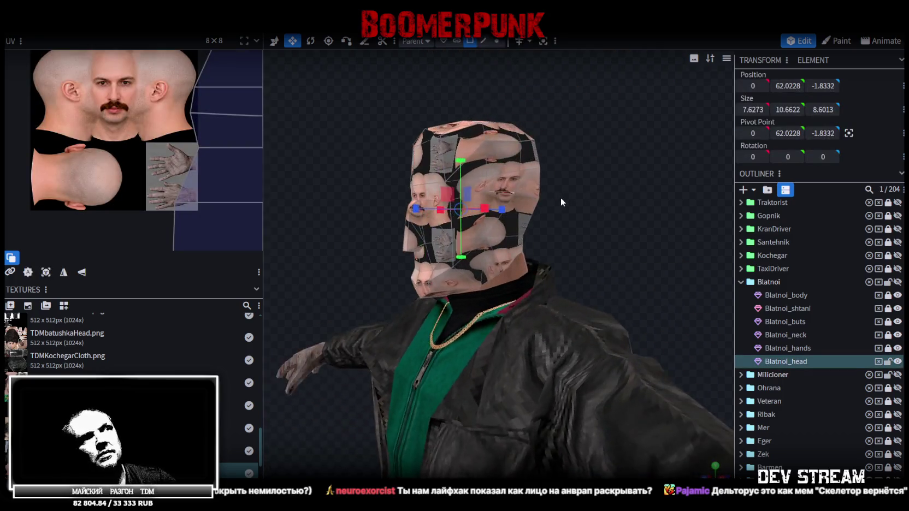
pyautogui.moveTo(517, 208)
pyautogui.mouseDown()
pyautogui.moveTo(639, 213)
pyautogui.moveTo(577, 201)
pyautogui.moveTo(553, 221)
pyautogui.moveTo(594, 231)
pyautogui.moveTo(579, 227)
pyautogui.mouseUp()
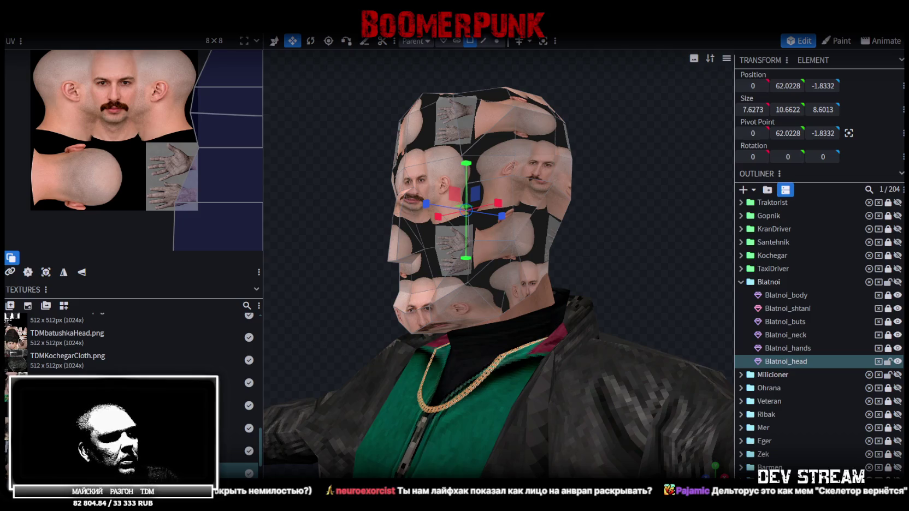
pyautogui.moveTo(440, 271)
pyautogui.mouseDown()
pyautogui.moveTo(410, 309)
pyautogui.moveTo(370, 311)
pyautogui.mouseUp()
pyautogui.scroll(3, 370, 311)
pyautogui.scroll(3, 386, 282)
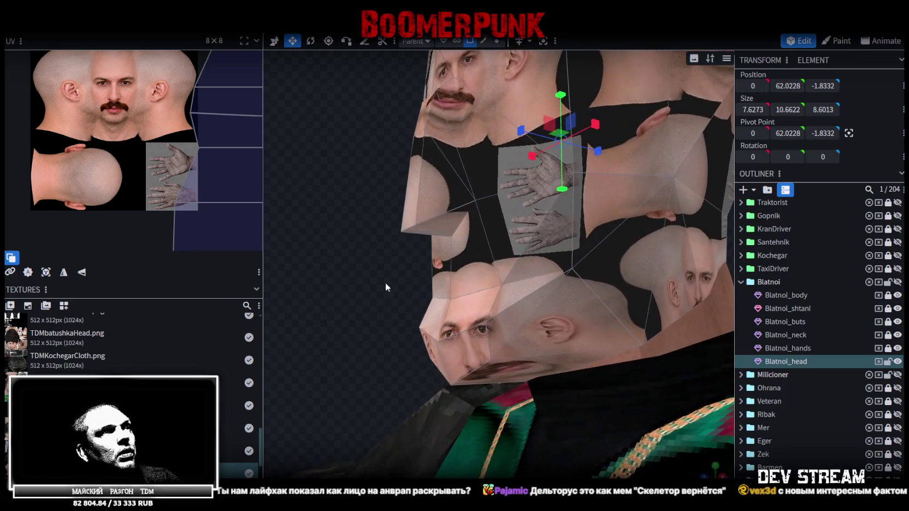
# - In edge select mode, pick an edge near the face and move it forward and up
pyautogui.click(483, 41)
pyautogui.click(428, 336)
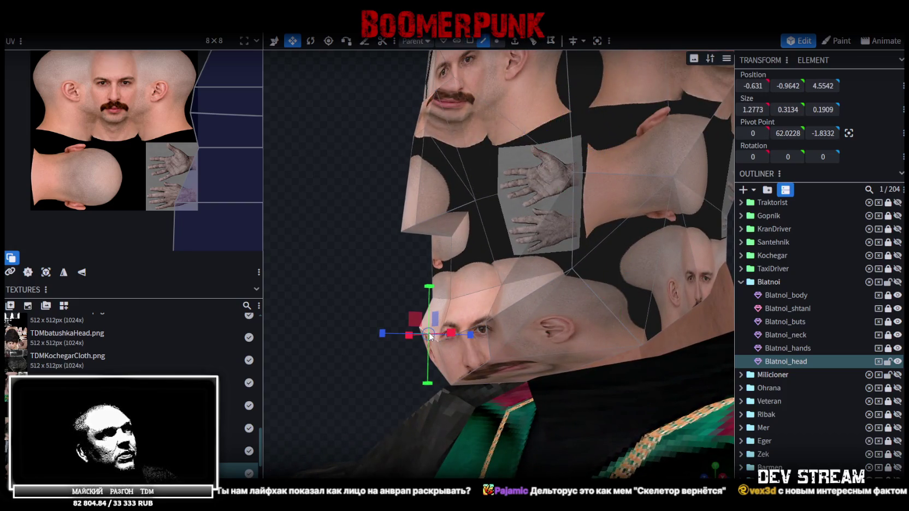
pyautogui.click(470, 329)
pyautogui.press('q')
pyautogui.moveTo(413, 331); pyautogui.dragTo(430, 330)
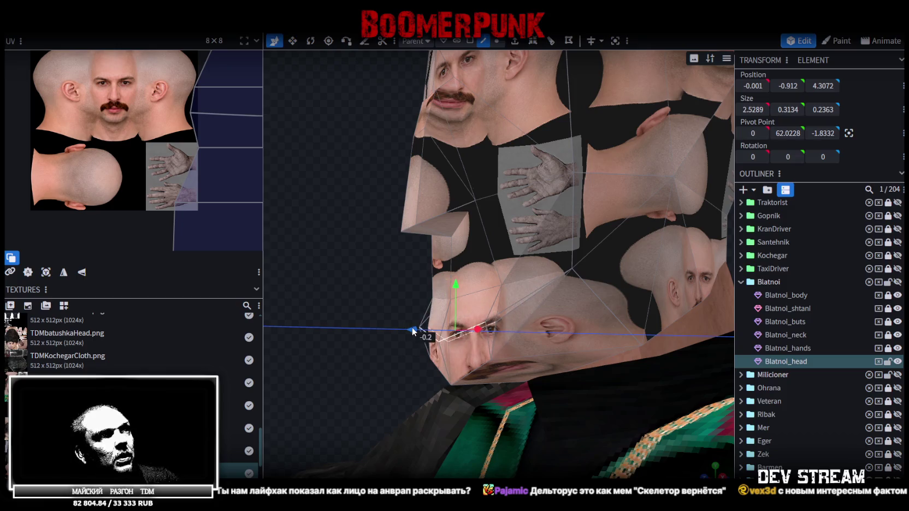